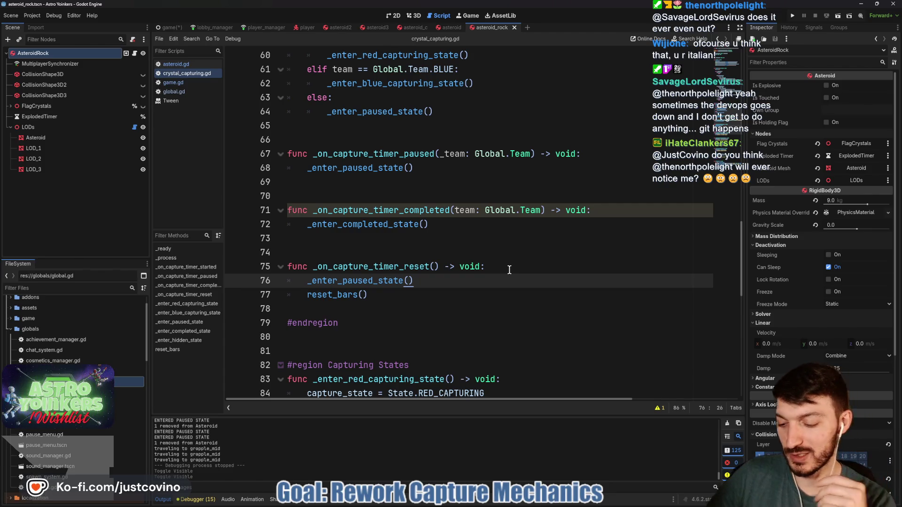
Save and run Astro Yoinkers with F5, opening two debug game instances.
{"action": "left_click", "coordinate": [471, 247]}
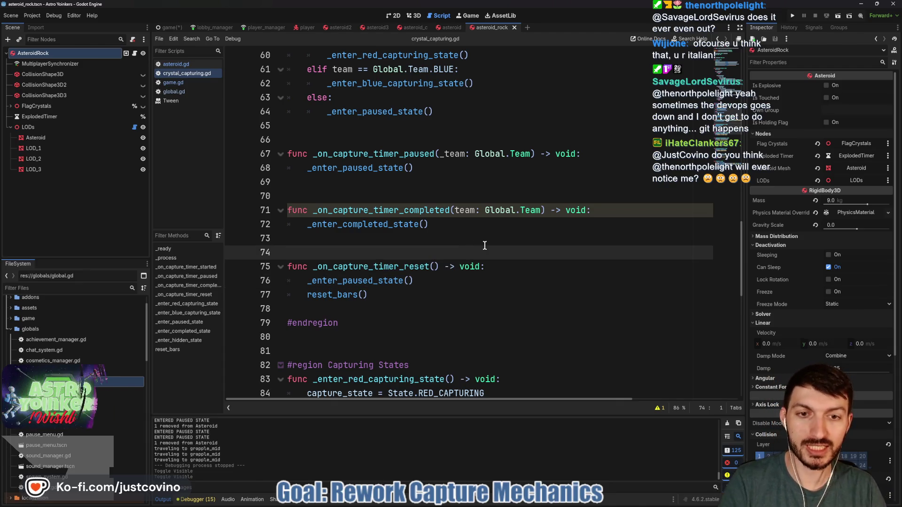
{"action": "key", "text": "F5"}
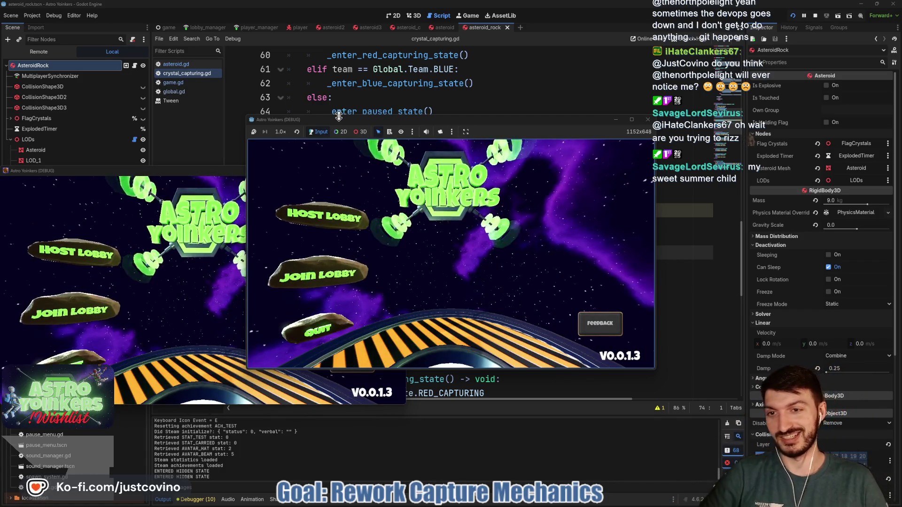
Arrange the two game windows and host a new lobby.
{"action": "left_click", "coordinate": [217, 172]}
{"action": "mouse_move", "coordinate": [489, 129]}
{"action": "left_mouse_down"}
{"action": "mouse_move", "coordinate": [419, 100]}
{"action": "mouse_move", "coordinate": [392, 100]}
{"action": "left_mouse_up"}
{"action": "left_click", "coordinate": [268, 172]}
{"action": "left_click", "coordinate": [331, 187]}
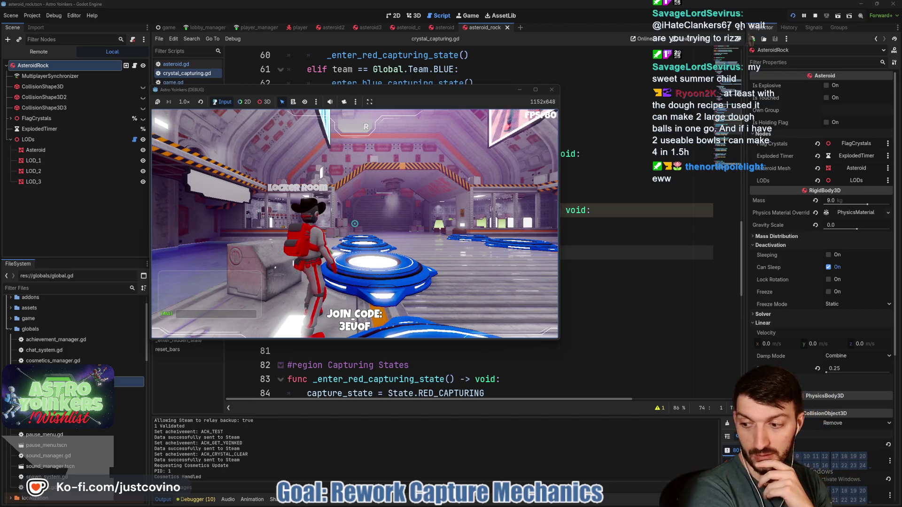
Walk onto the pad, grapple an asteroid to capture it for red, then stop the game.
{"action": "key", "text": "w"}
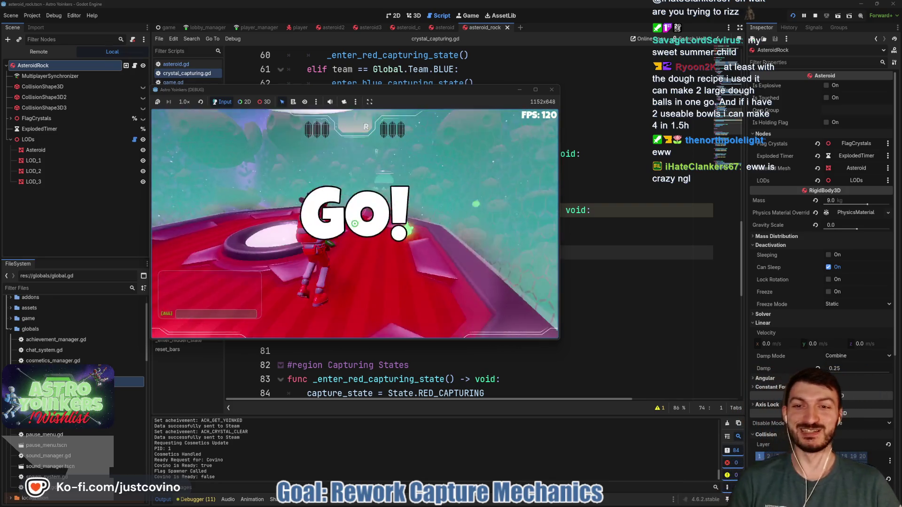
{"action": "key", "text": "w"}
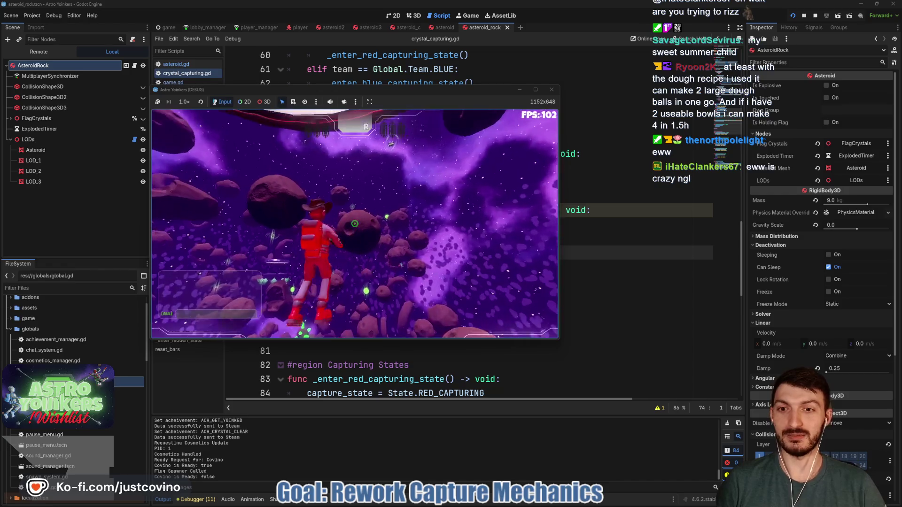
{"action": "left_click", "coordinate": [355, 224]}
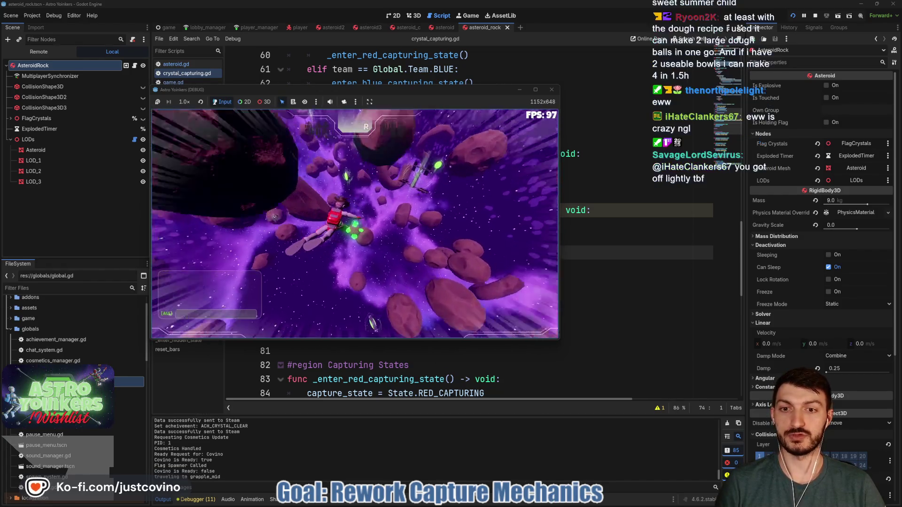
{"action": "left_click", "coordinate": [354, 224]}
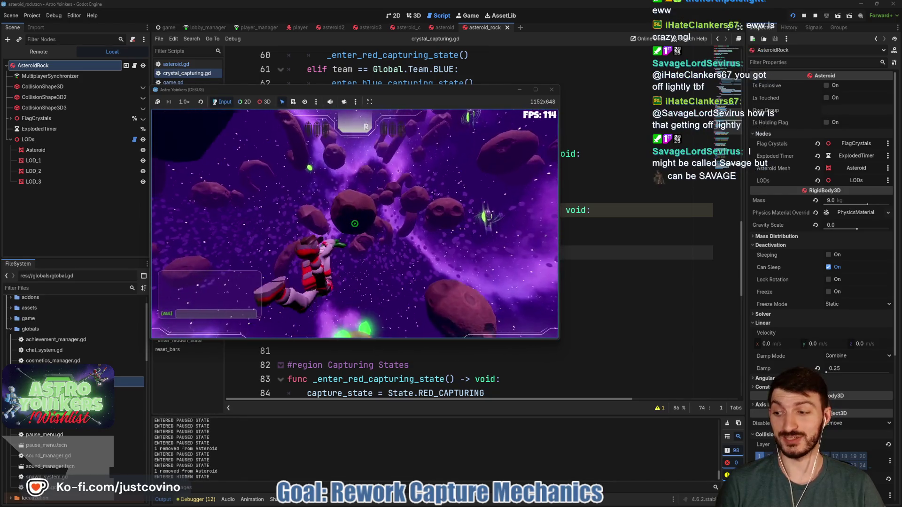
{"action": "key", "text": "F8"}
{"action": "left_click", "coordinate": [340, 237]}
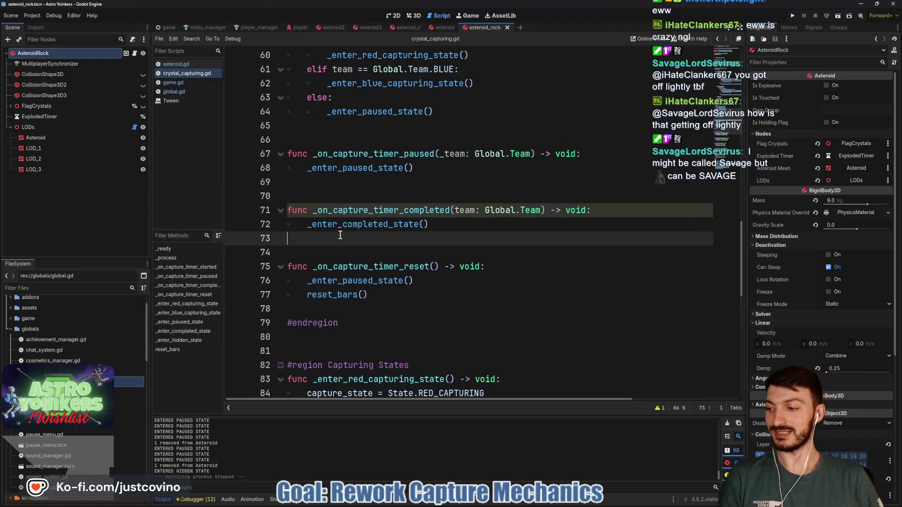
Switch from crystal_capturing.gd to the asteroid.gd script.
{"action": "scroll", "coordinate": [405, 208], "scroll_direction": "up", "scroll_amount": 5}
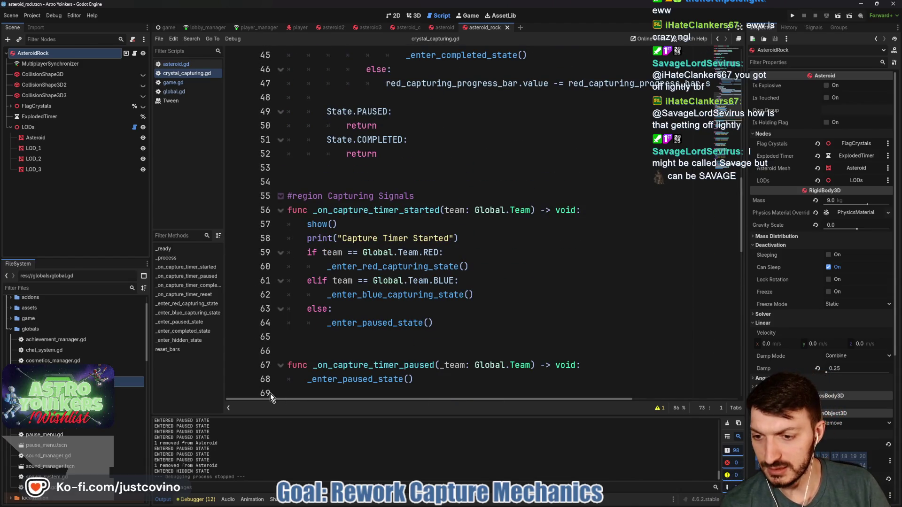
{"action": "scroll", "coordinate": [246, 451], "scroll_direction": "up", "scroll_amount": 3}
{"action": "scroll", "coordinate": [240, 442], "scroll_direction": "up", "scroll_amount": 2}
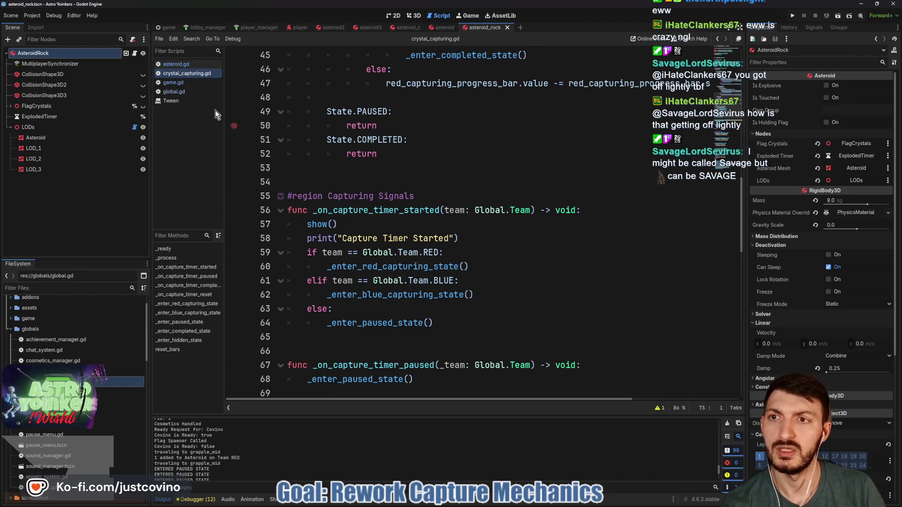
{"action": "left_click", "coordinate": [176, 64]}
Review add_pid_to_asteroid's red append, capture_timer_started emit and current_capturing_team.
{"action": "scroll", "coordinate": [429, 219], "scroll_direction": "up", "scroll_amount": 3}
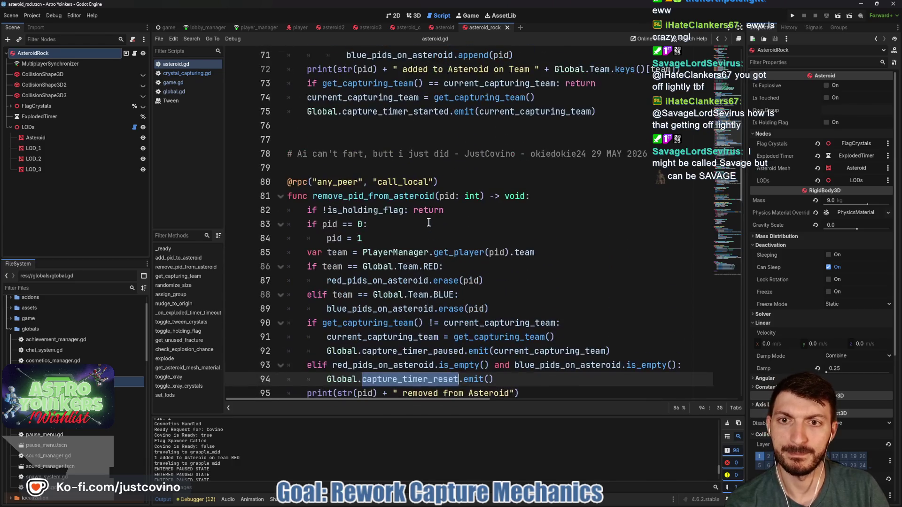
{"action": "scroll", "coordinate": [338, 198], "scroll_direction": "up", "scroll_amount": 5}
{"action": "double_click", "coordinate": [338, 126]}
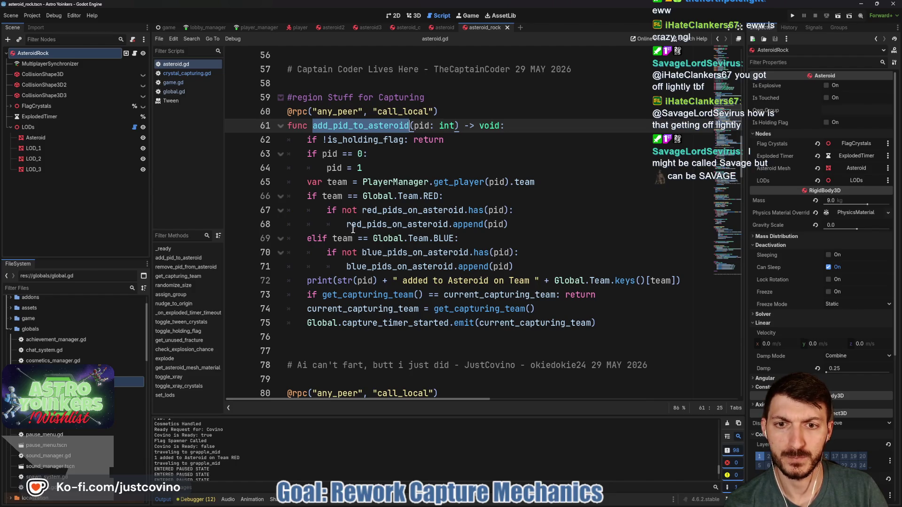
{"action": "left_click_drag", "start_coordinate": [508, 225], "coordinate": [331, 228]}
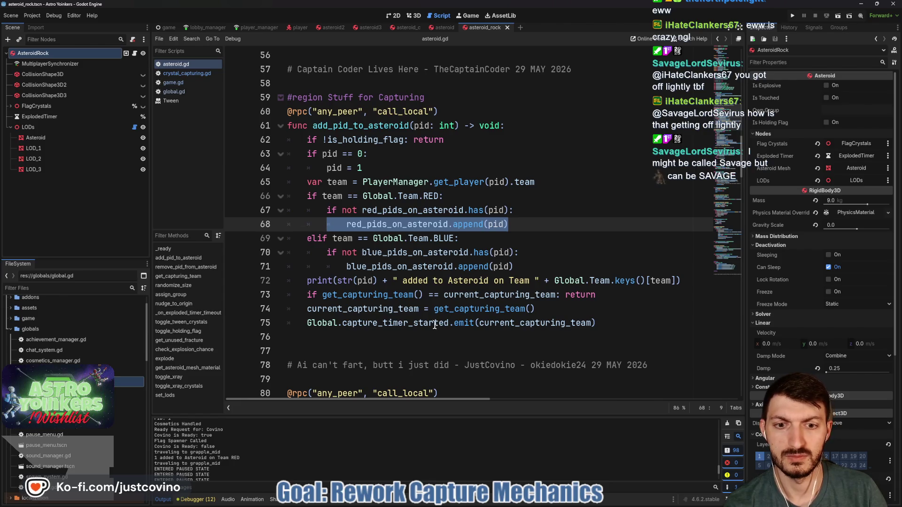
{"action": "left_click_drag", "start_coordinate": [596, 323], "coordinate": [313, 319]}
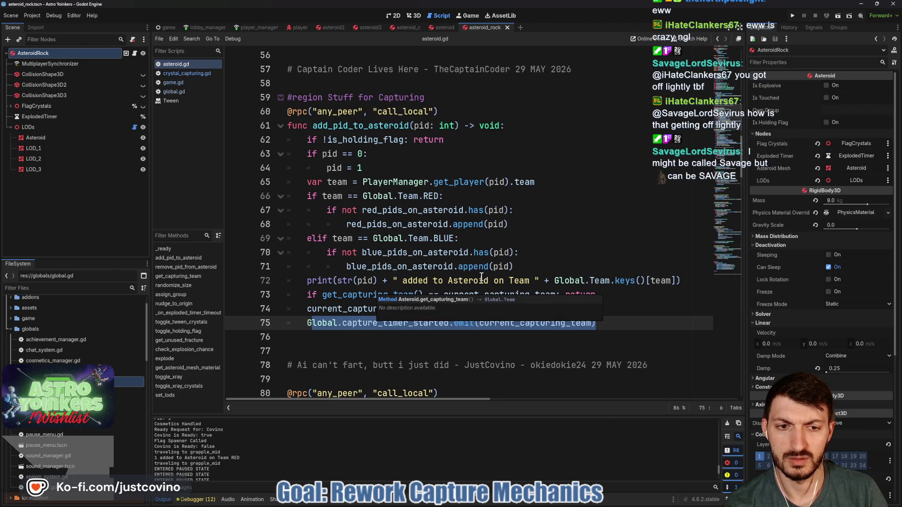
{"action": "double_click", "coordinate": [455, 295]}
{"action": "scroll", "coordinate": [453, 293], "scroll_direction": "up", "scroll_amount": 10}
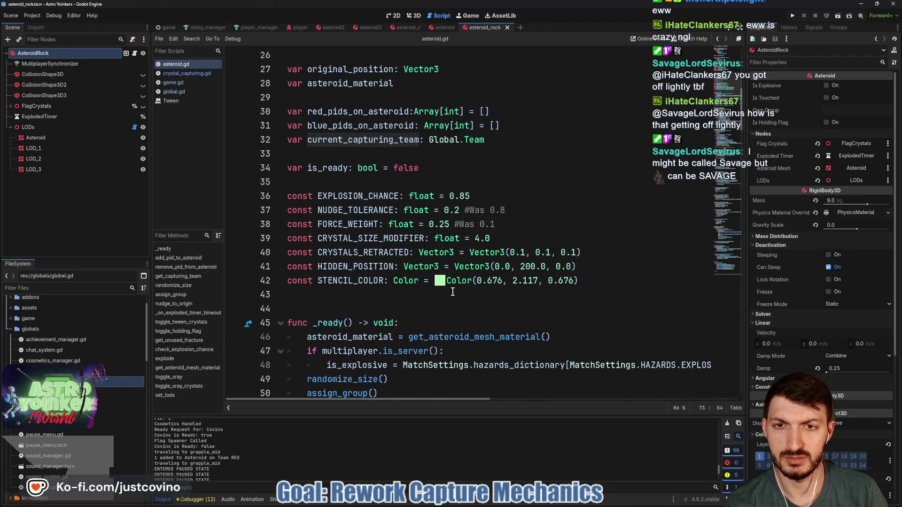
Review get_capturing_team and its RED, BLUE or ALL return logic.
{"action": "scroll", "coordinate": [452, 291], "scroll_direction": "down", "scroll_amount": 13}
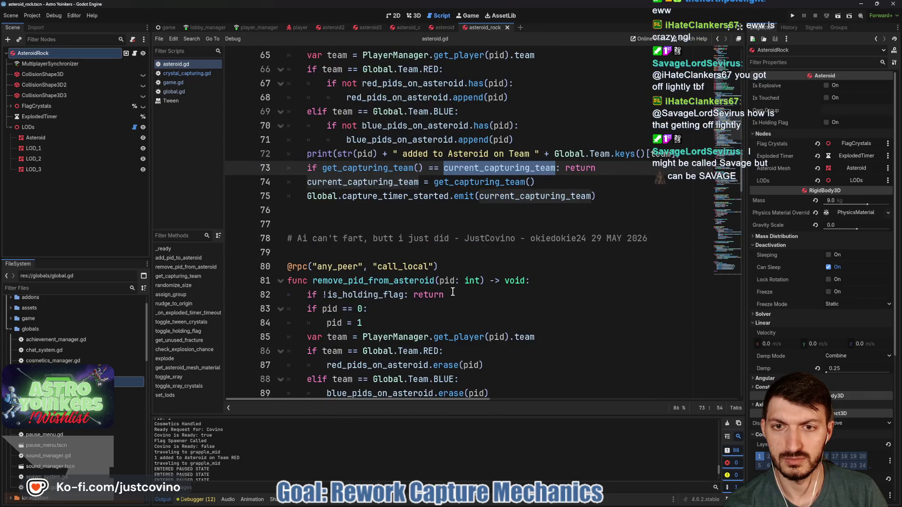
{"action": "scroll", "coordinate": [453, 291], "scroll_direction": "up", "scroll_amount": 1}
{"action": "double_click", "coordinate": [393, 210]}
{"action": "scroll", "coordinate": [421, 255], "scroll_direction": "down", "scroll_amount": 9}
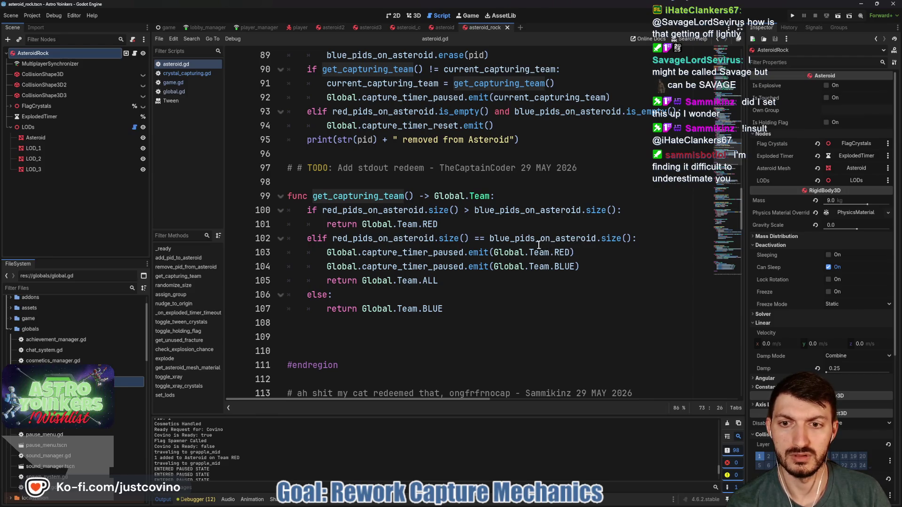
{"action": "mouse_move", "coordinate": [464, 256]}
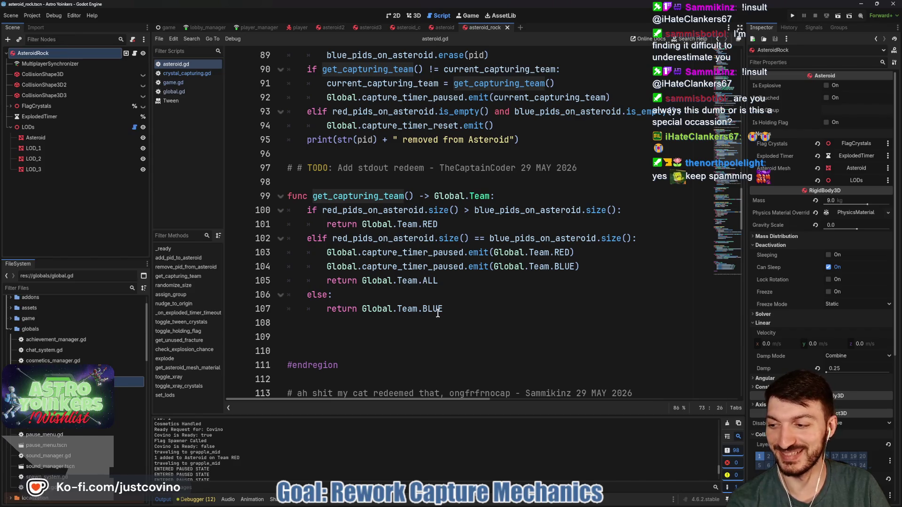
{"action": "scroll", "coordinate": [438, 314], "scroll_direction": "up", "scroll_amount": 3}
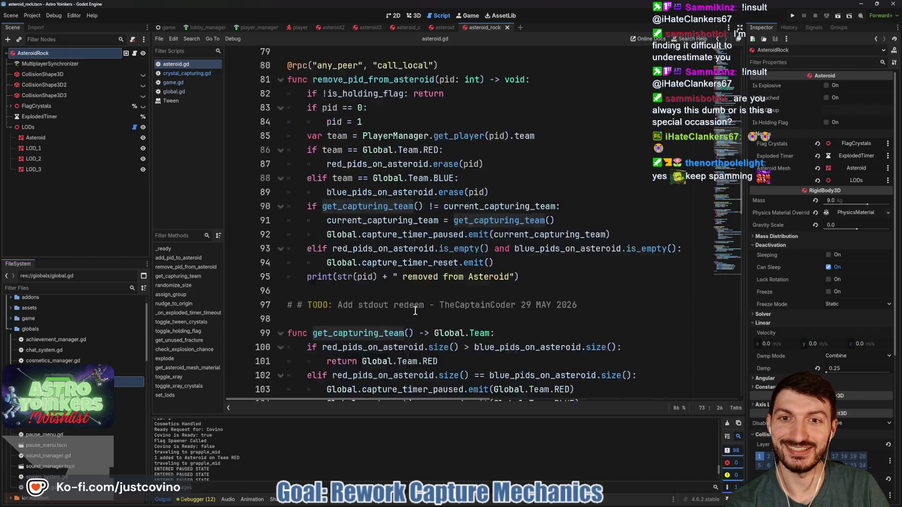
{"action": "scroll", "coordinate": [415, 311], "scroll_direction": "down", "scroll_amount": 4}
Delete the extra blank lines before #endregion and save asteroid.gd.
{"action": "left_click", "coordinate": [305, 308]}
{"action": "key", "text": "BackSpace"}
{"action": "key", "text": "BackSpace"}
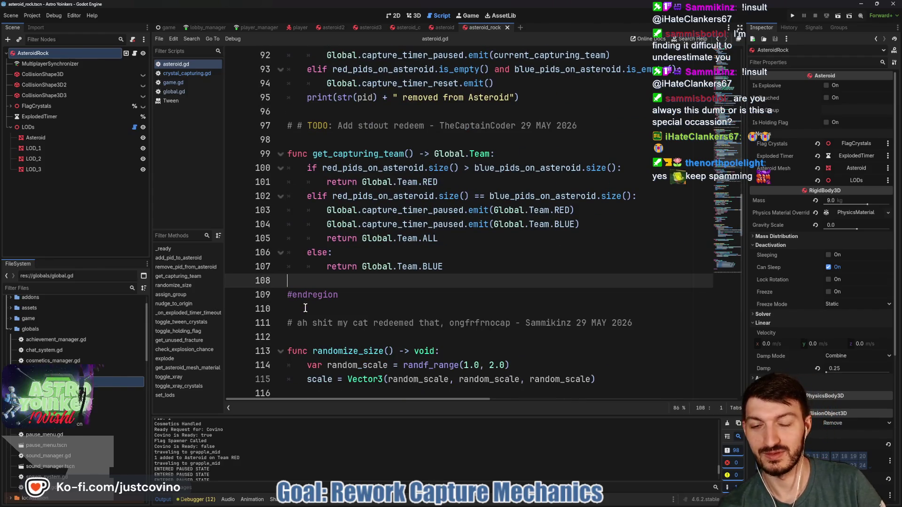
{"action": "scroll", "coordinate": [305, 308], "scroll_direction": "up", "scroll_amount": 4}
{"action": "key", "text": "ctrl+s"}
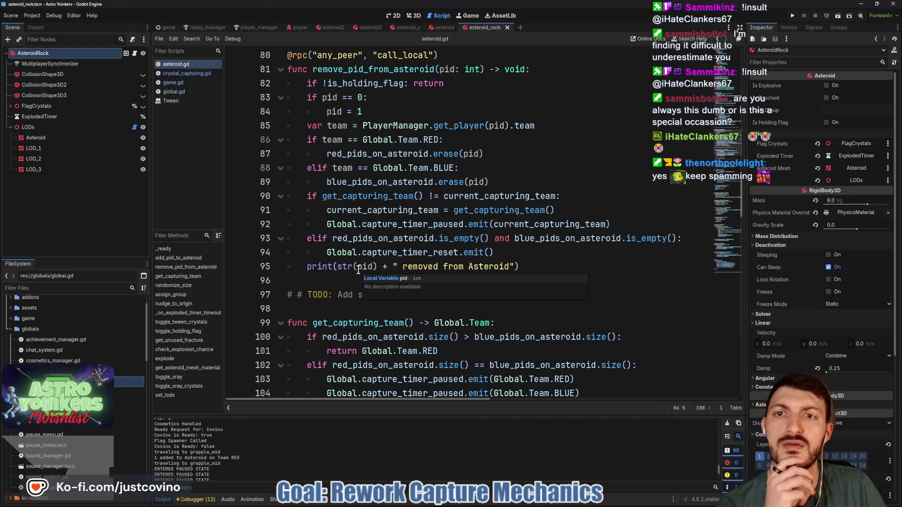
{"action": "scroll", "coordinate": [358, 269], "scroll_direction": "up", "scroll_amount": 6}
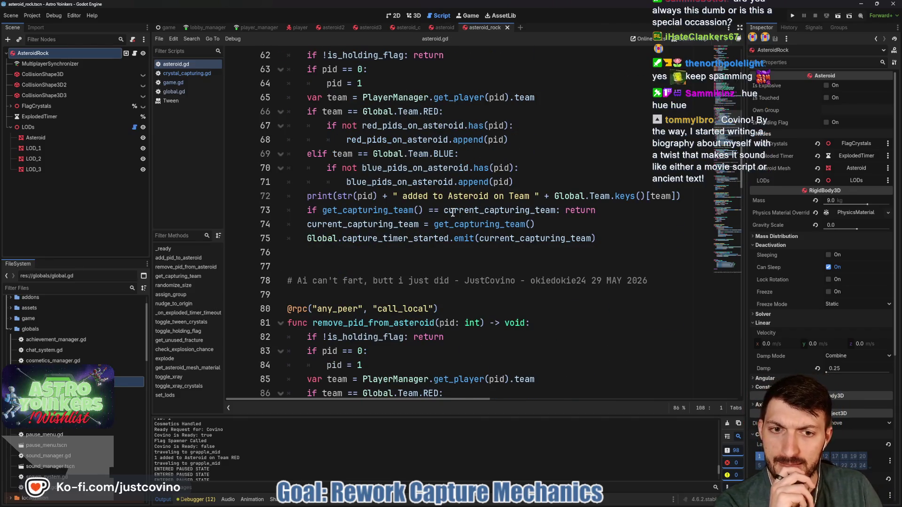
{"action": "scroll", "coordinate": [425, 224], "scroll_direction": "up", "scroll_amount": 1}
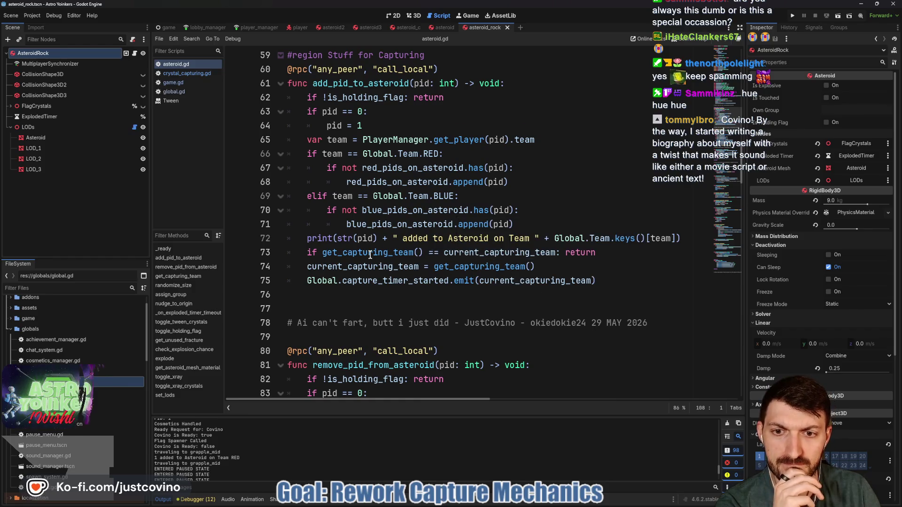
{"action": "left_click", "coordinate": [683, 240]}
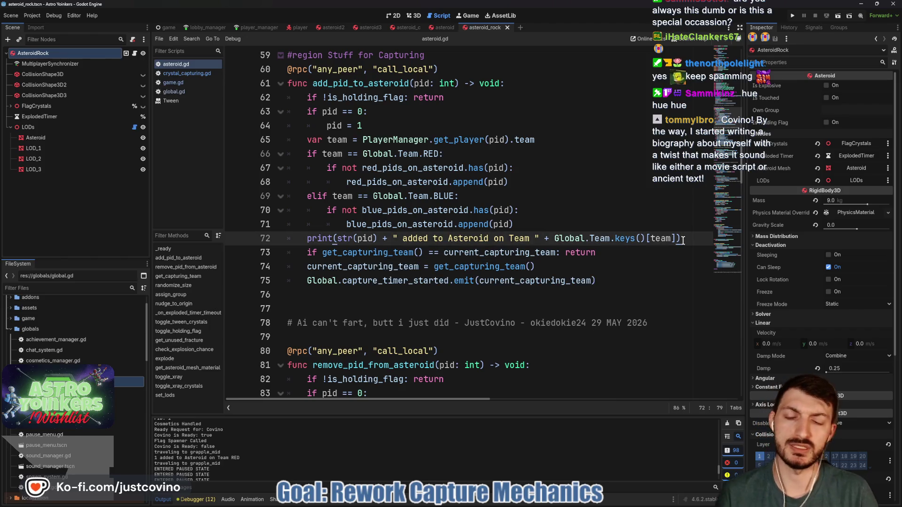
Add a debug print(get_capturing_team(), current_capturing_team) line below line 72 and save.
{"action": "key", "text": "Return"}
{"action": "type", "text": "print("}
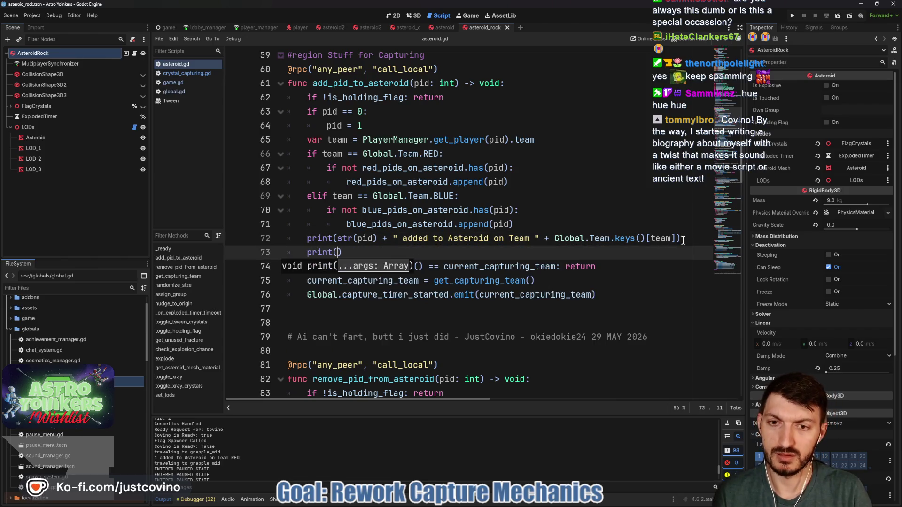
{"action": "type", "text": "get"}
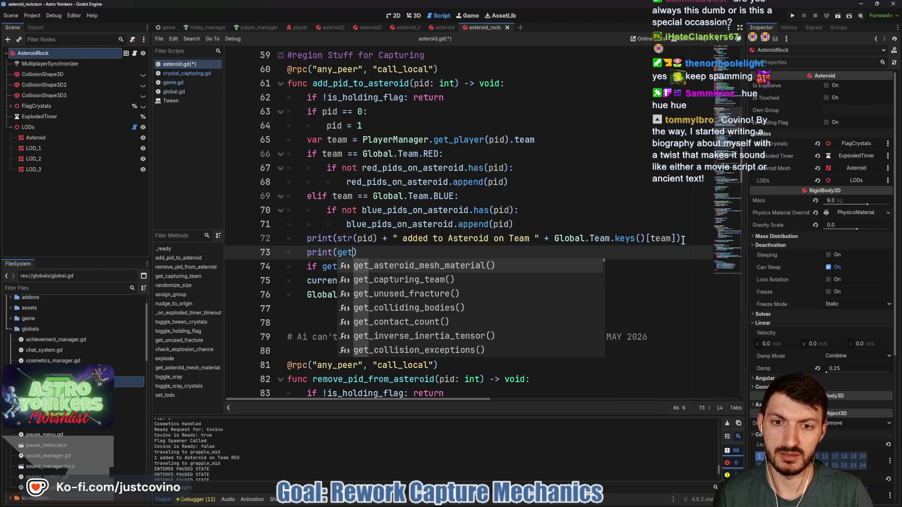
{"action": "key", "text": "Down"}
{"action": "key", "text": "Return"}
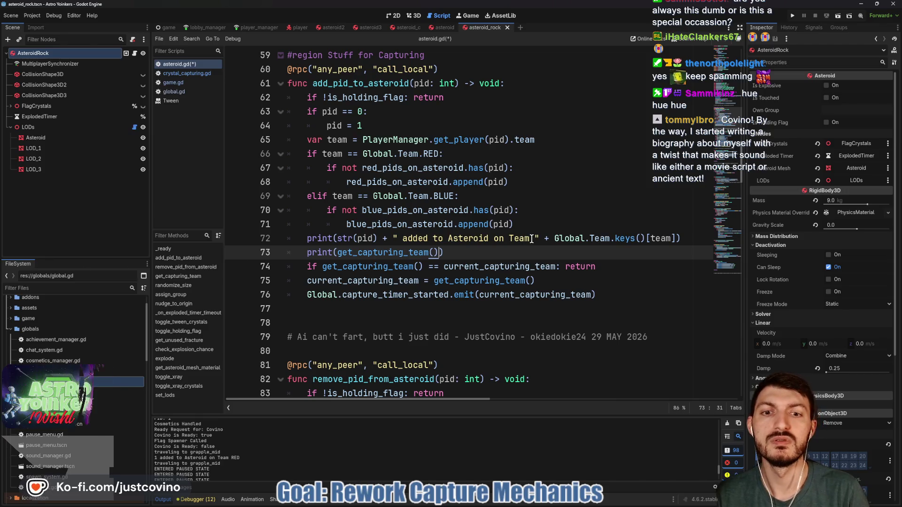
{"action": "type", "text": ", cur"}
{"action": "key", "text": "Return"}
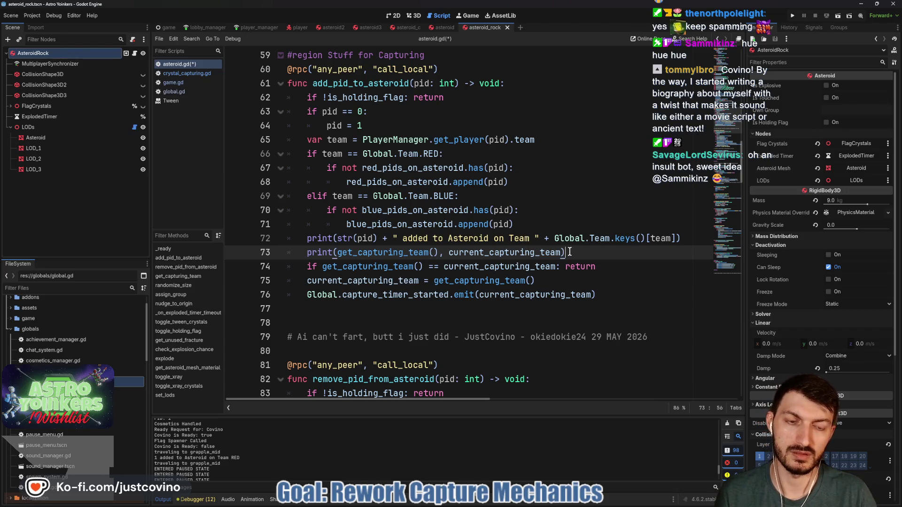
{"action": "key", "text": "ctrl+s"}
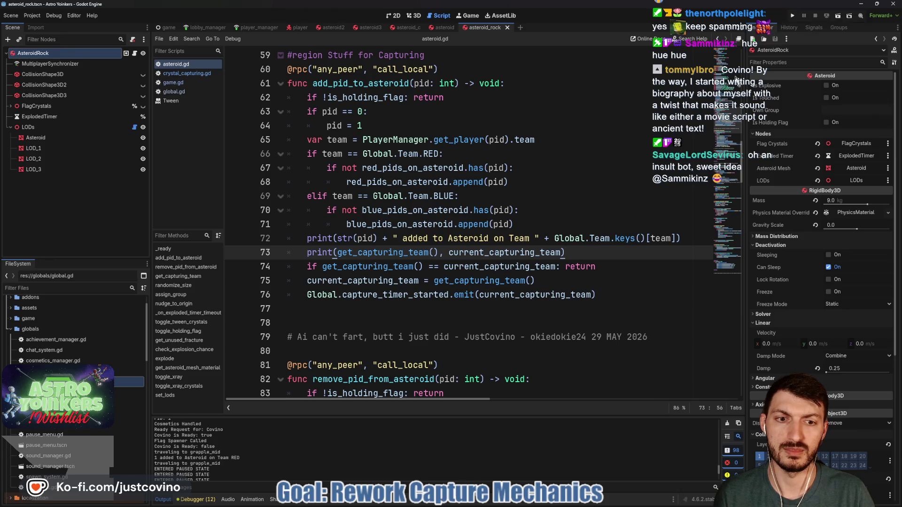
{"action": "double_click", "coordinate": [510, 297]}
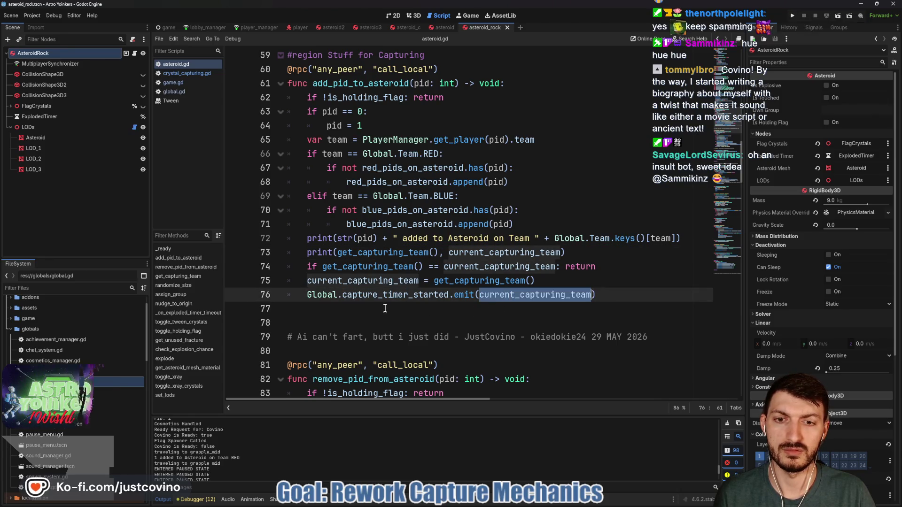
In crystal_capturing.gd, insert hide() as the first line of _ready and save.
{"action": "left_click", "coordinate": [325, 295], "text": "ctrl"}
{"action": "left_click", "coordinate": [192, 75]}
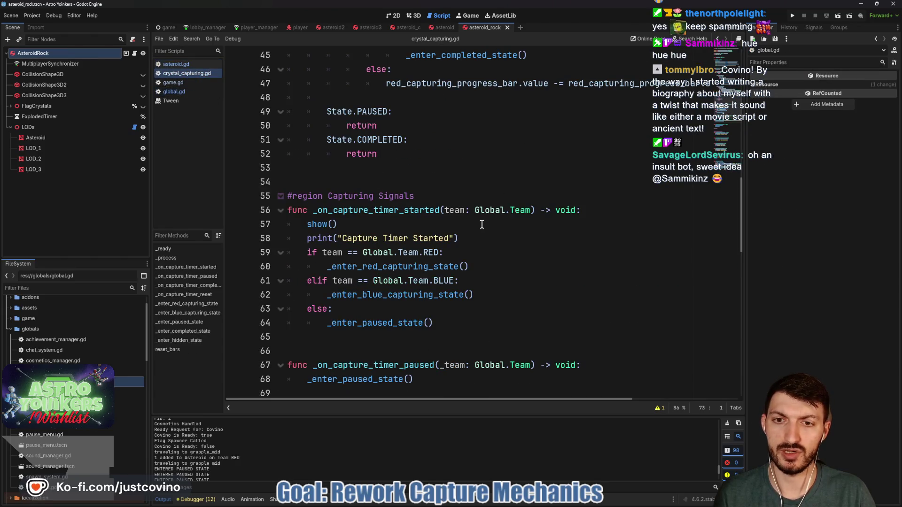
{"action": "left_click", "coordinate": [369, 227]}
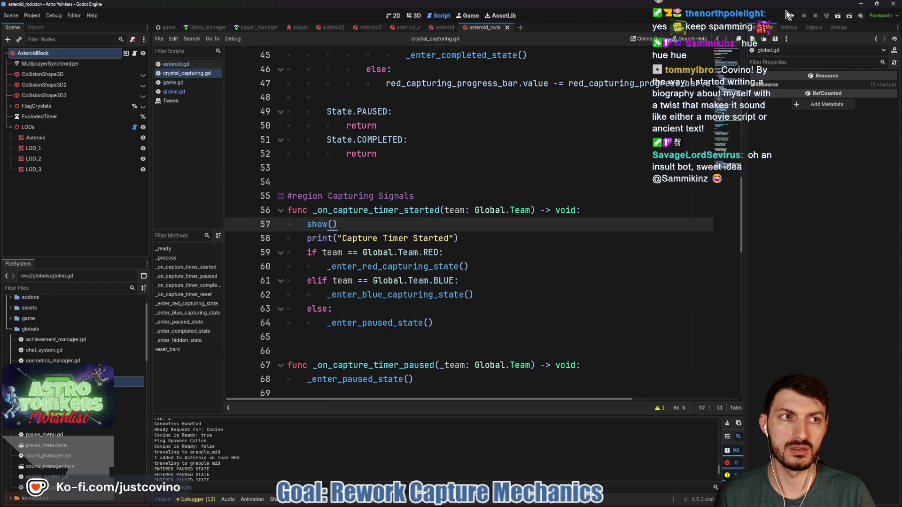
{"action": "scroll", "coordinate": [386, 253], "scroll_direction": "up", "scroll_amount": 15}
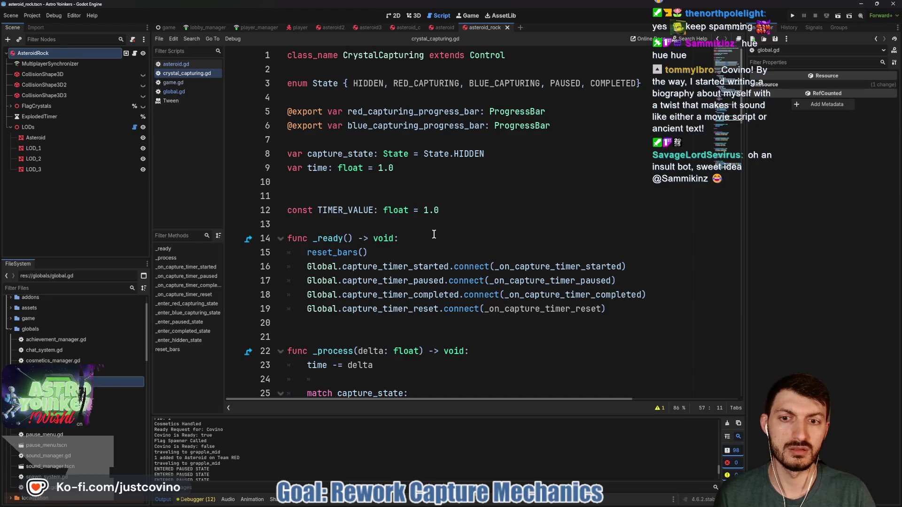
{"action": "left_click", "coordinate": [421, 240]}
{"action": "key", "text": "Return"}
{"action": "type", "text": "hide"}
{"action": "key", "text": "Return"}
{"action": "key", "text": "ctrl+s"}
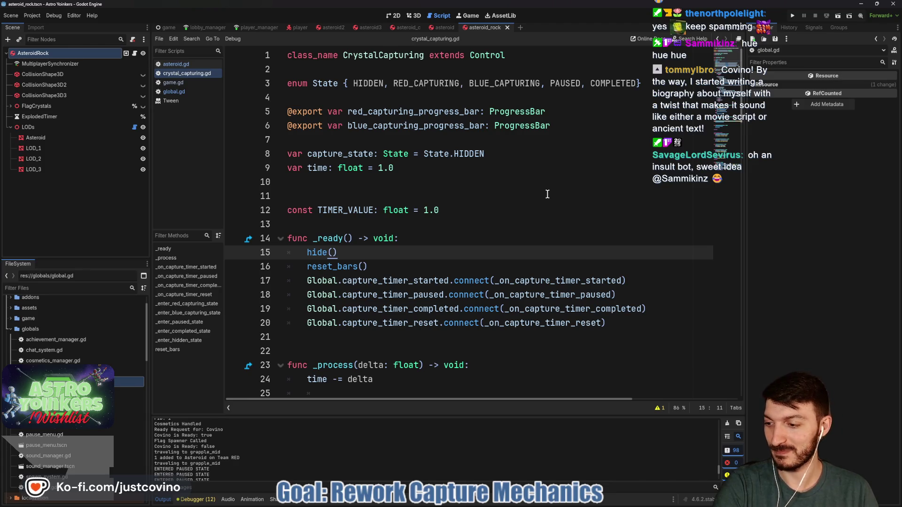
Run the project, host a Private lobby, and walk onto the blue pad.
{"action": "left_click", "coordinate": [793, 17]}
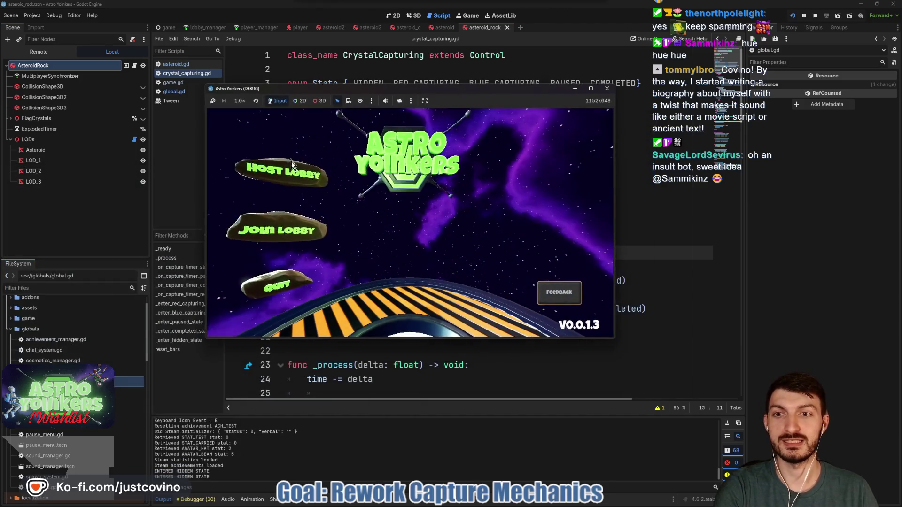
{"action": "left_click", "coordinate": [291, 165]}
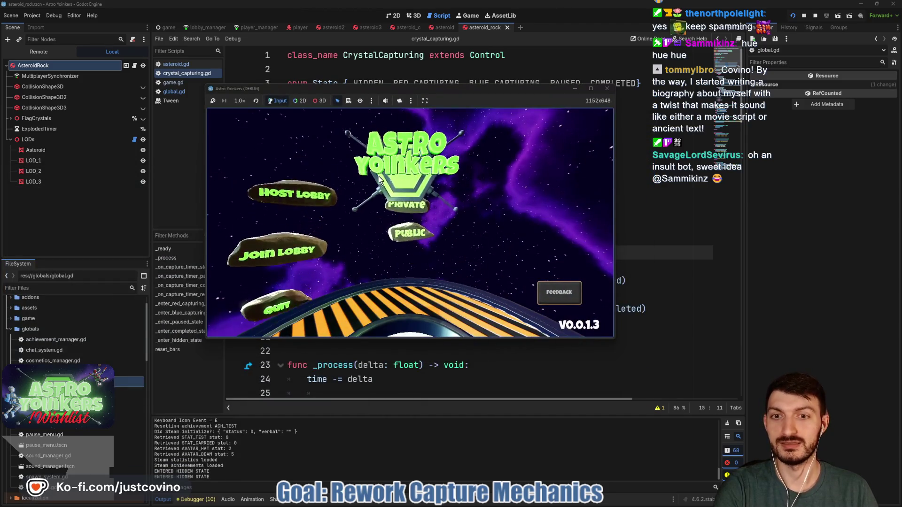
{"action": "left_click", "coordinate": [388, 188]}
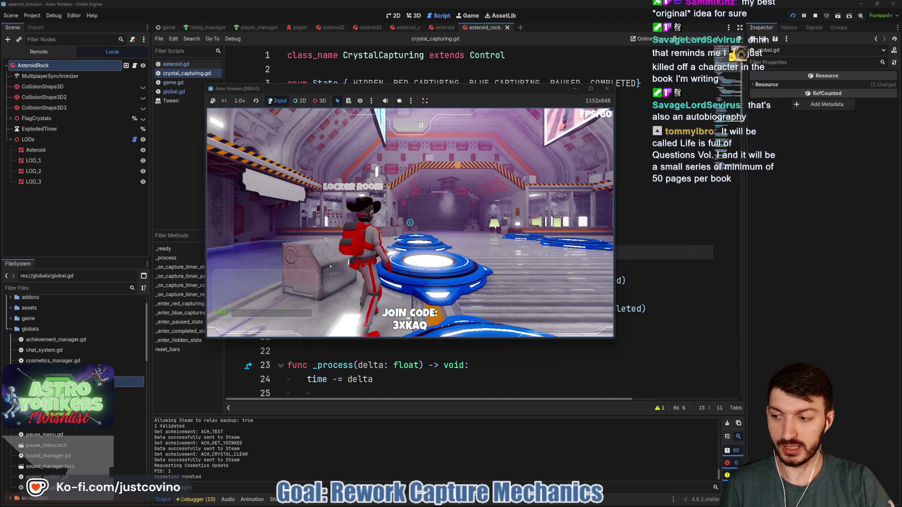
{"action": "key", "text": "w"}
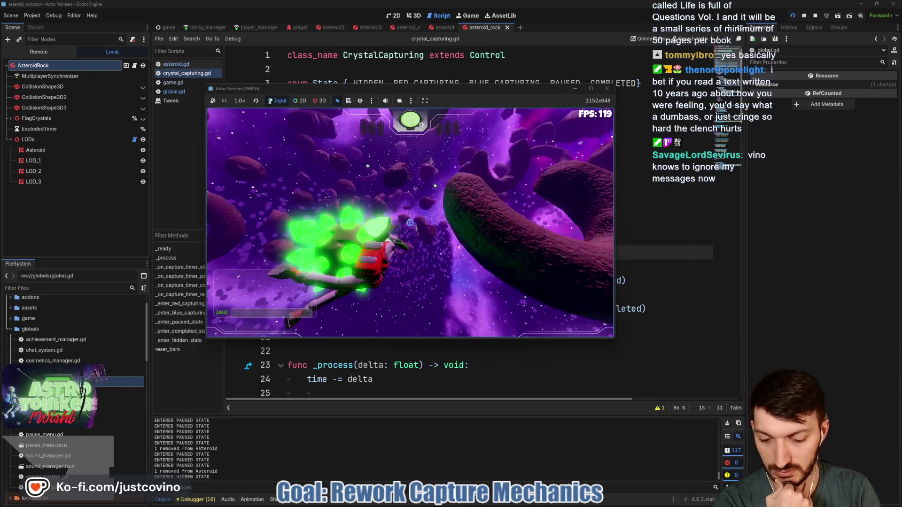
Stop the running game with F8 after the capture playtest.
{"action": "key", "text": "F8"}
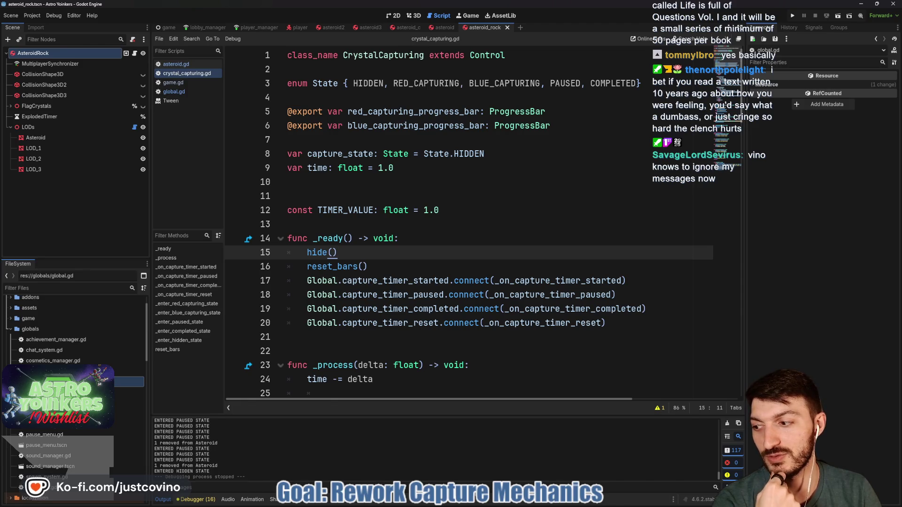
{"action": "key", "text": "alt+Tab"}
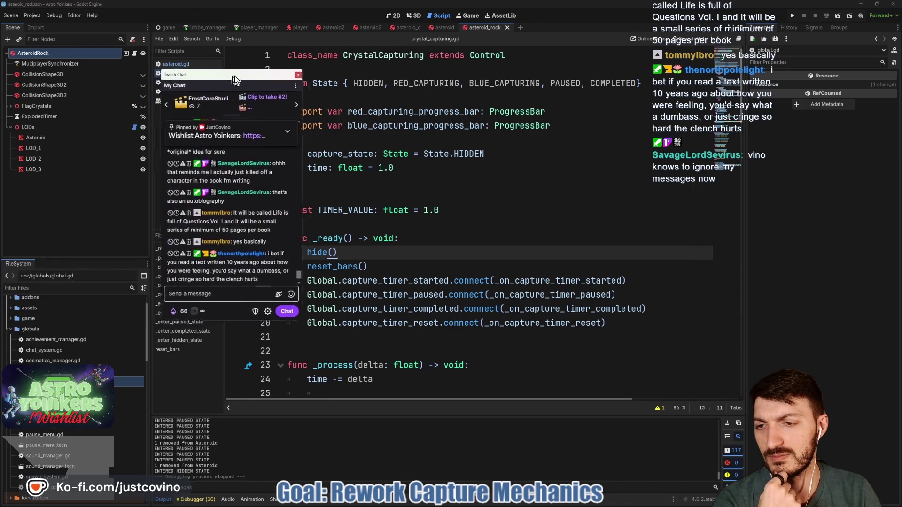
{"action": "left_click_drag", "start_coordinate": [235, 76], "coordinate": [250, 73]}
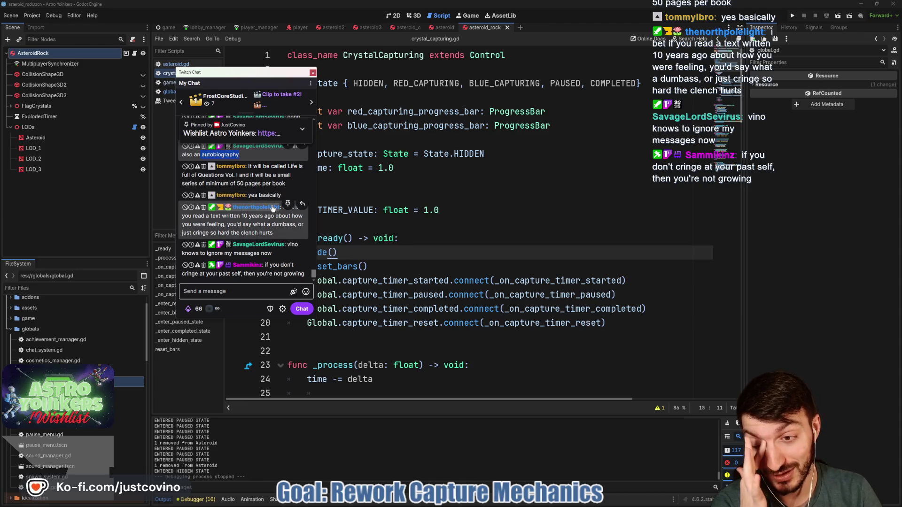
{"action": "scroll", "coordinate": [267, 204], "scroll_direction": "up", "scroll_amount": 2}
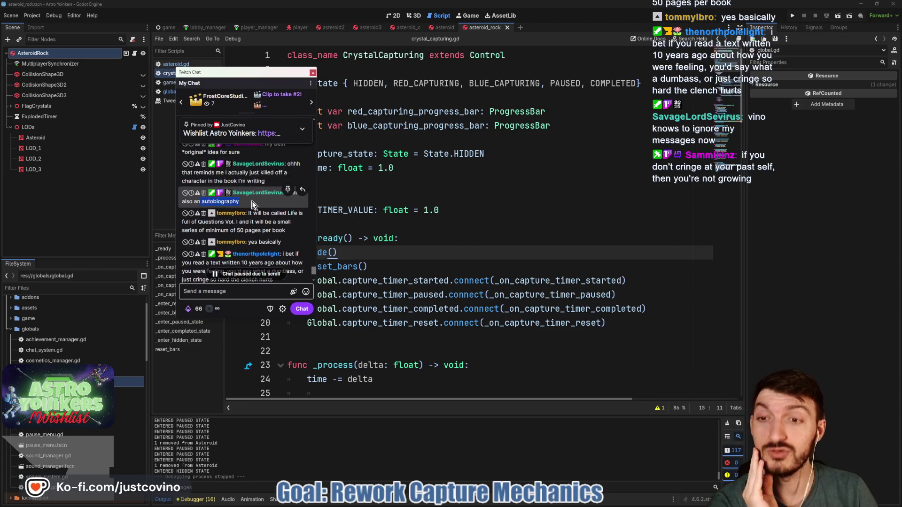
{"action": "mouse_move", "coordinate": [234, 203]}
{"action": "left_mouse_down"}
{"action": "mouse_move", "coordinate": [253, 207]}
{"action": "mouse_move", "coordinate": [236, 191]}
{"action": "mouse_move", "coordinate": [263, 240]}
{"action": "mouse_move", "coordinate": [270, 190]}
{"action": "left_mouse_up"}
{"action": "left_click", "coordinate": [270, 193]}
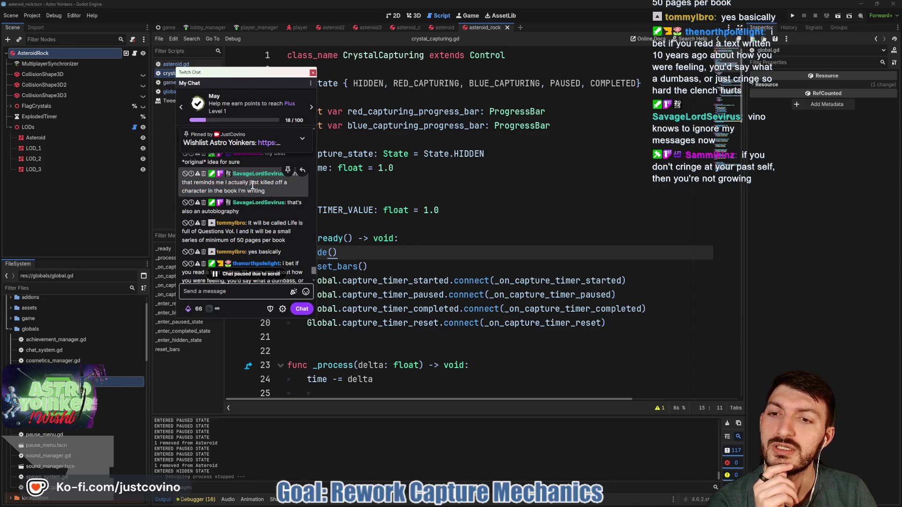
{"action": "left_click_drag", "start_coordinate": [288, 188], "coordinate": [208, 193]}
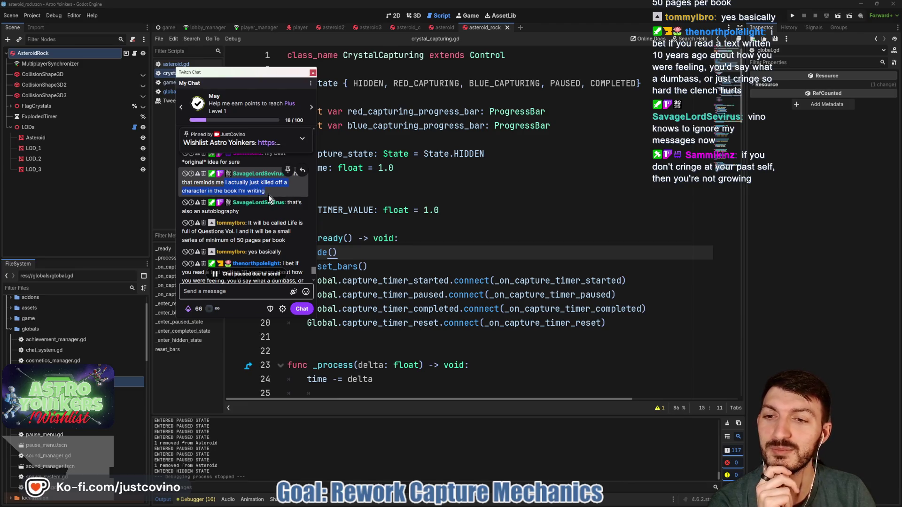
{"action": "left_click_drag", "start_coordinate": [226, 212], "coordinate": [199, 212]}
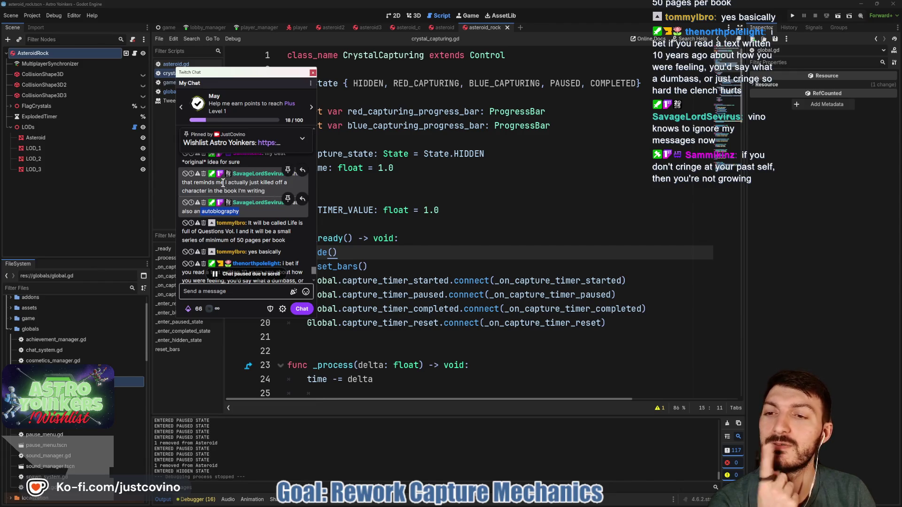
{"action": "left_click", "coordinate": [247, 189]}
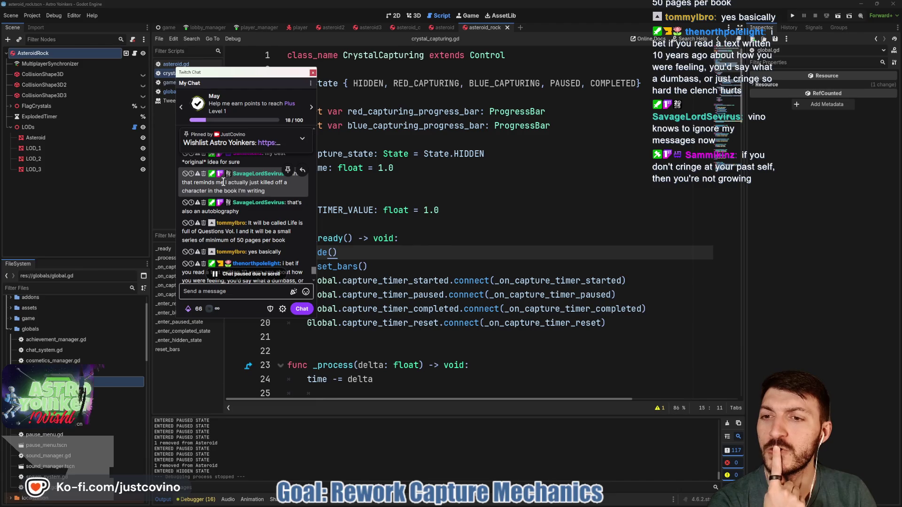
{"action": "left_click_drag", "start_coordinate": [225, 182], "coordinate": [267, 182]}
{"action": "scroll", "coordinate": [263, 182], "scroll_direction": "down", "scroll_amount": 3}
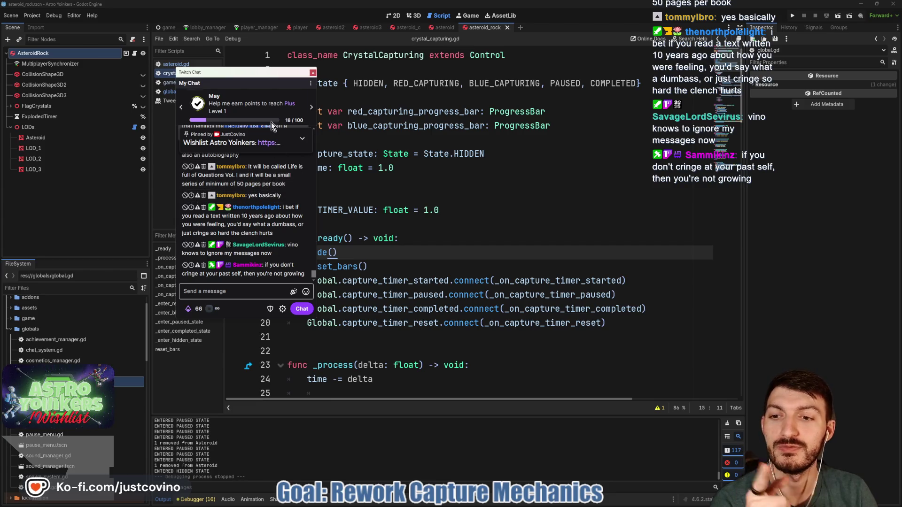
{"action": "key", "text": "Escape"}
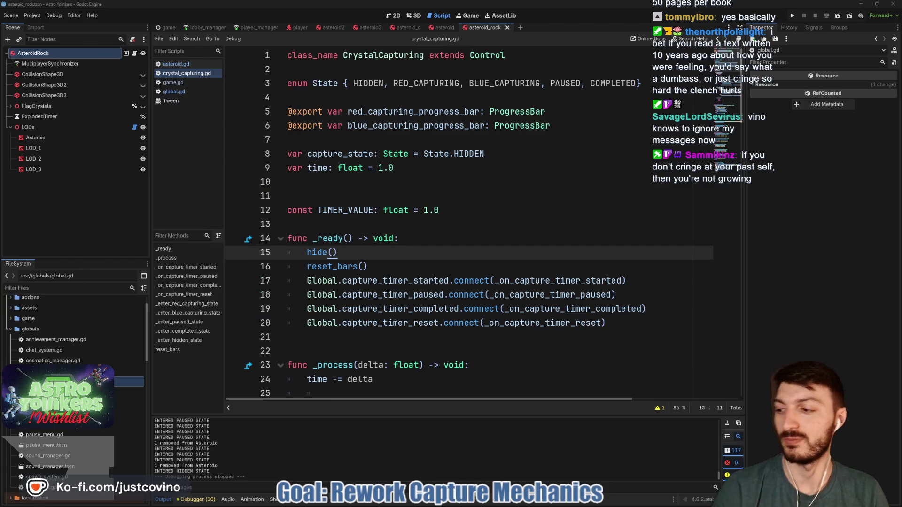
Delete blank line 11 above TIMER_VALUE in crystal_capturing.gd and return to asteroid.gd.
{"action": "left_click", "coordinate": [429, 210]}
{"action": "key", "text": "Down"}
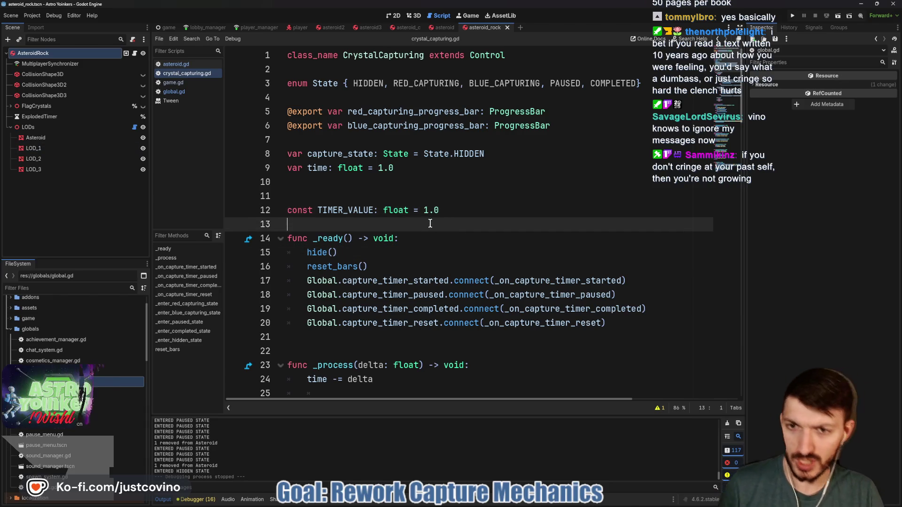
{"action": "left_click", "coordinate": [319, 196]}
{"action": "key", "text": "BackSpace"}
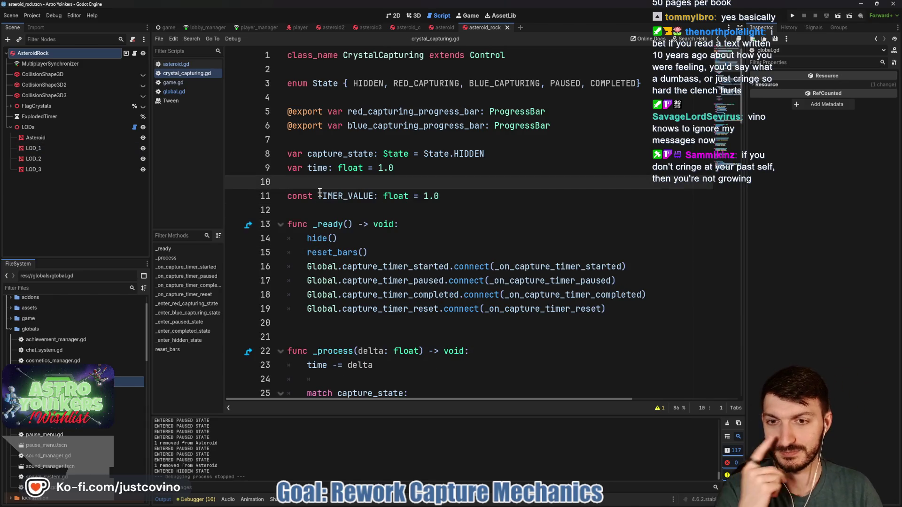
{"action": "scroll", "coordinate": [465, 206], "scroll_direction": "down", "scroll_amount": 2}
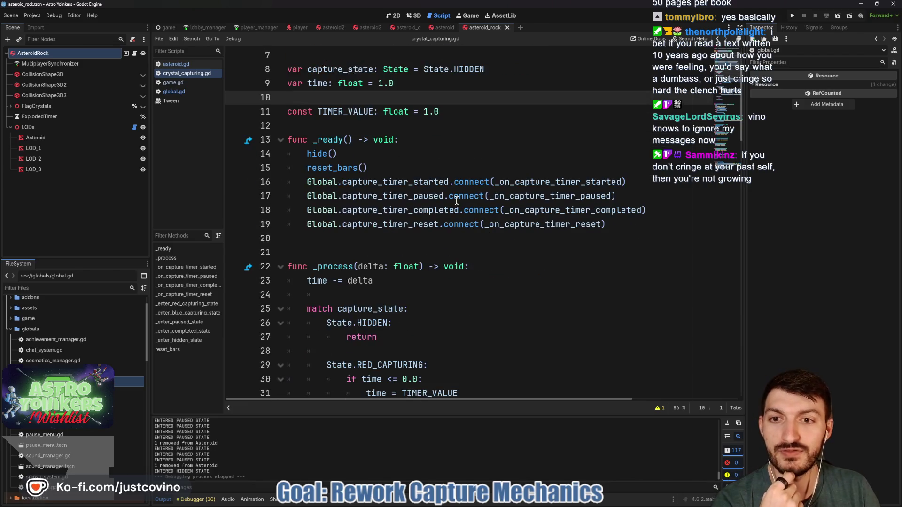
{"action": "left_click", "coordinate": [134, 53]}
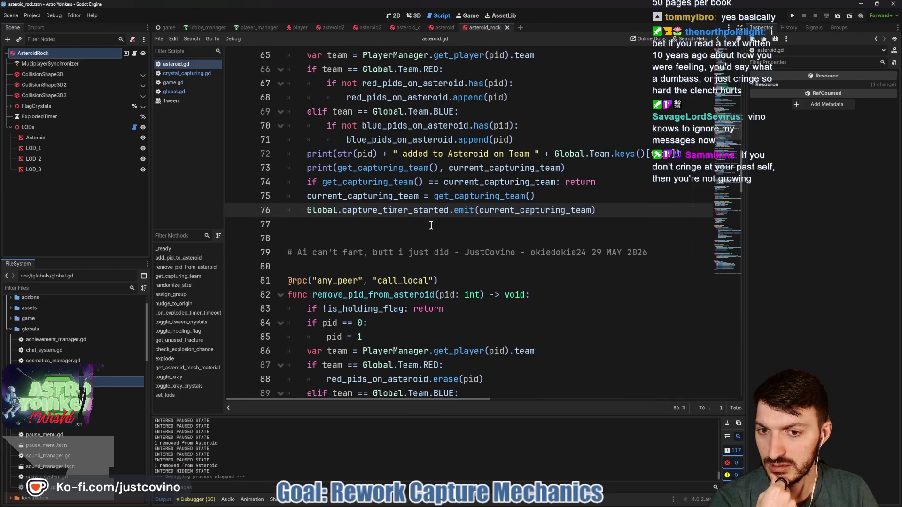
{"action": "scroll", "coordinate": [428, 224], "scroll_direction": "down", "scroll_amount": 3}
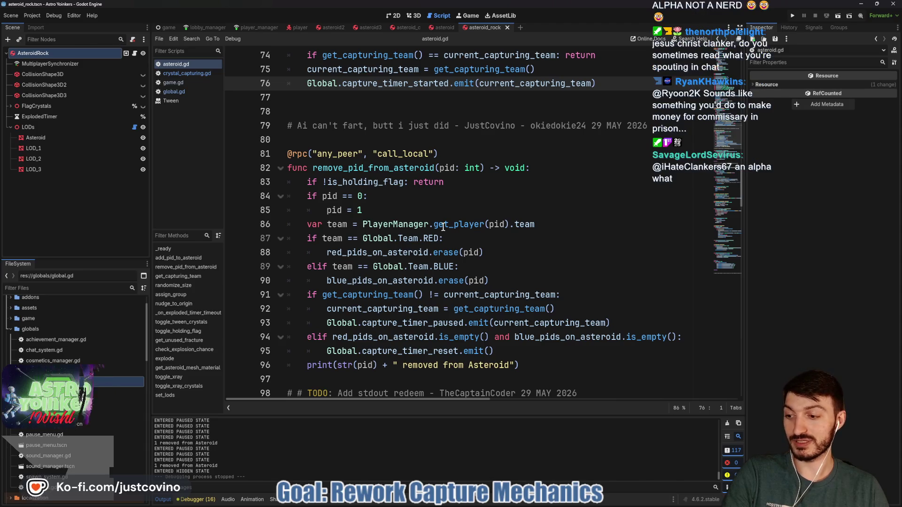
{"action": "mouse_move", "coordinate": [443, 227]}
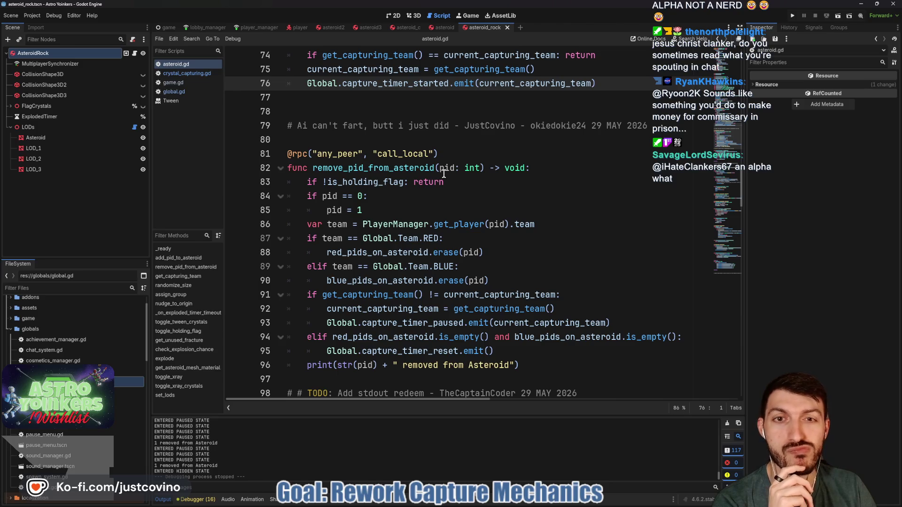
{"action": "left_click", "coordinate": [353, 103]}
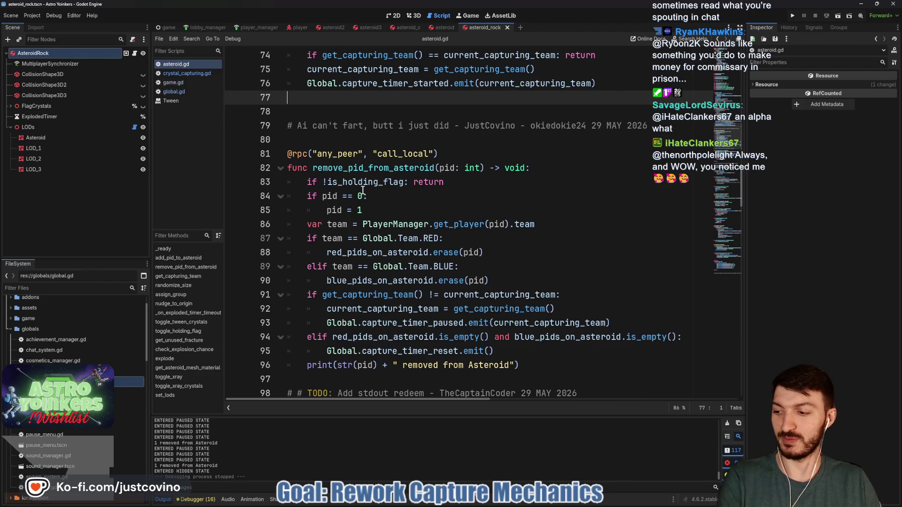
{"action": "left_click", "coordinate": [387, 136]}
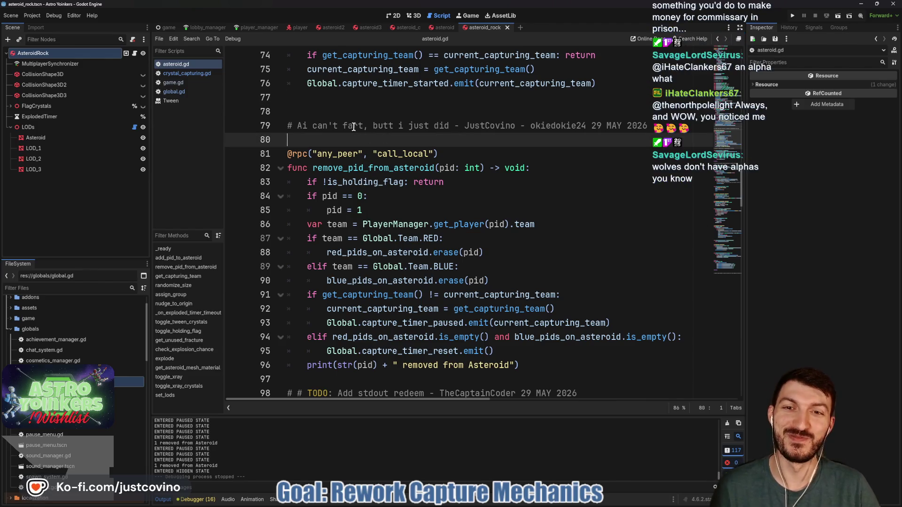
{"action": "scroll", "coordinate": [347, 121], "scroll_direction": "up", "scroll_amount": 4}
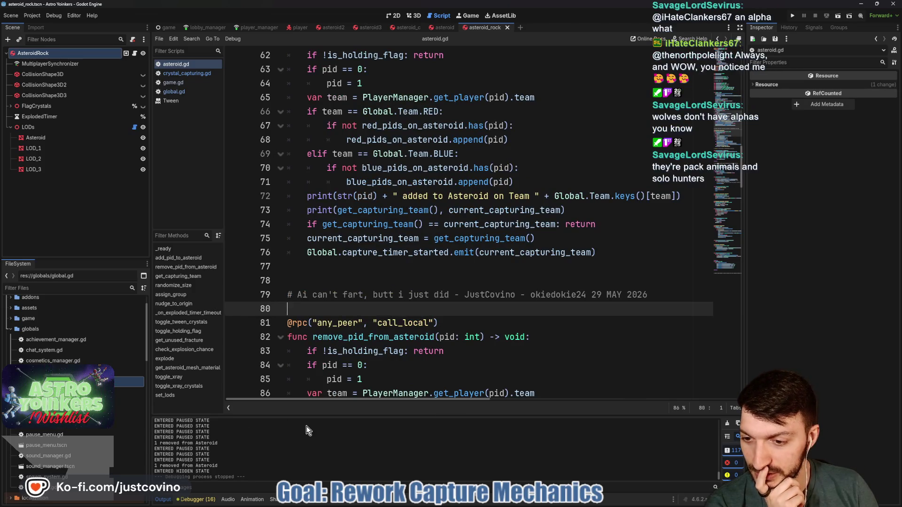
Enlarge the Output panel and highlight an ENTERED PAUSED STATE line in the log.
{"action": "scroll", "coordinate": [236, 449], "scroll_direction": "up", "scroll_amount": 3}
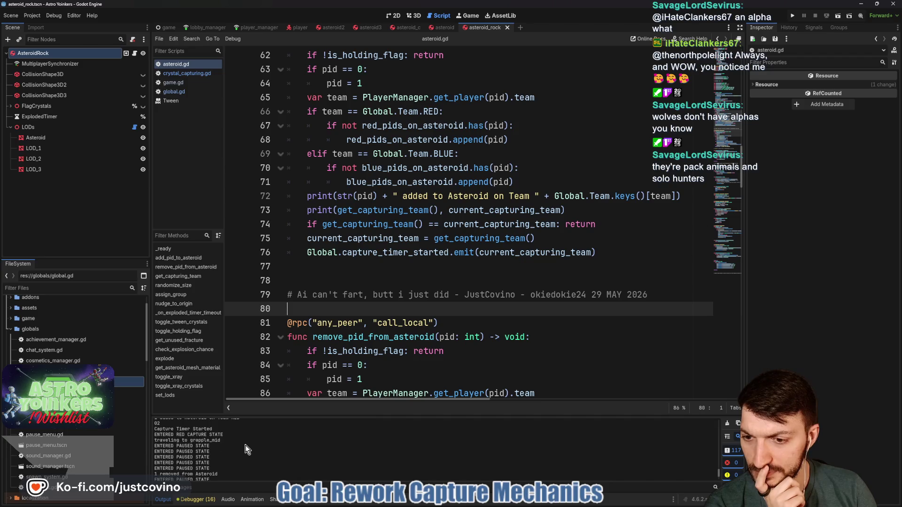
{"action": "scroll", "coordinate": [238, 446], "scroll_direction": "up", "scroll_amount": 2}
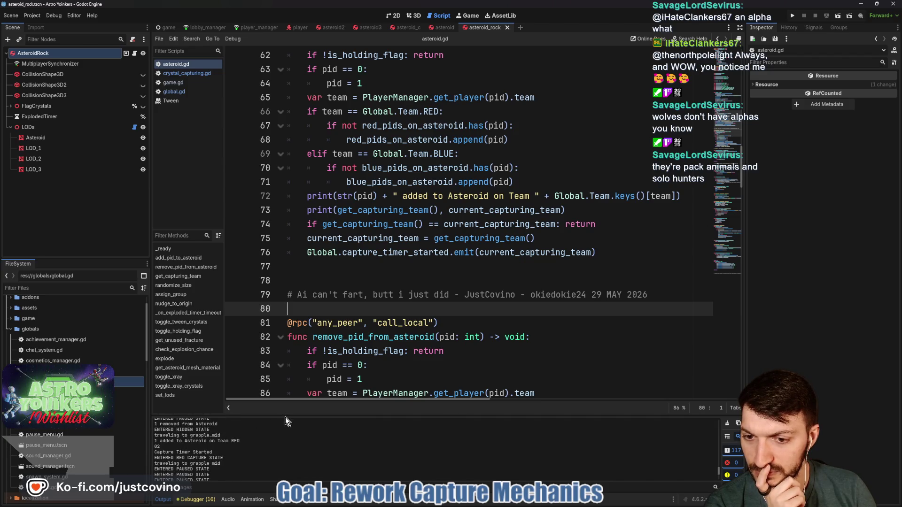
{"action": "left_click_drag", "start_coordinate": [286, 416], "coordinate": [290, 189]}
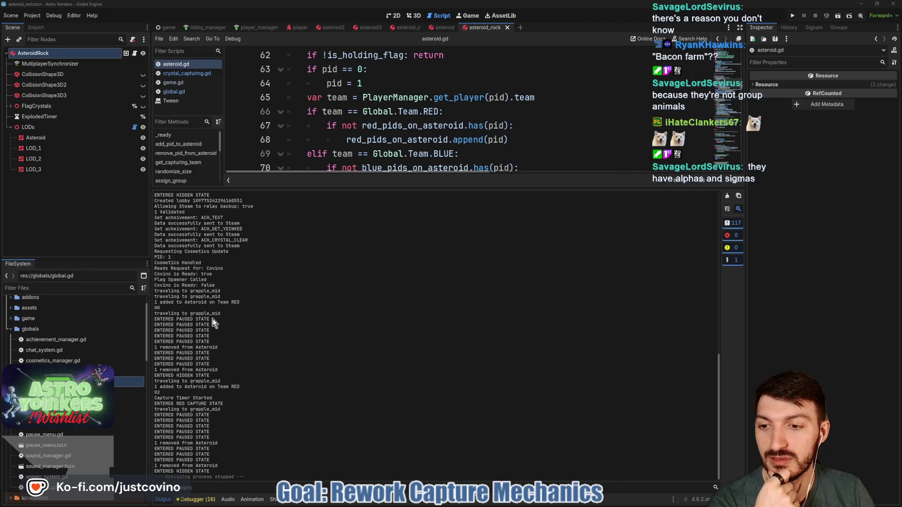
{"action": "left_click_drag", "start_coordinate": [162, 319], "coordinate": [222, 322]}
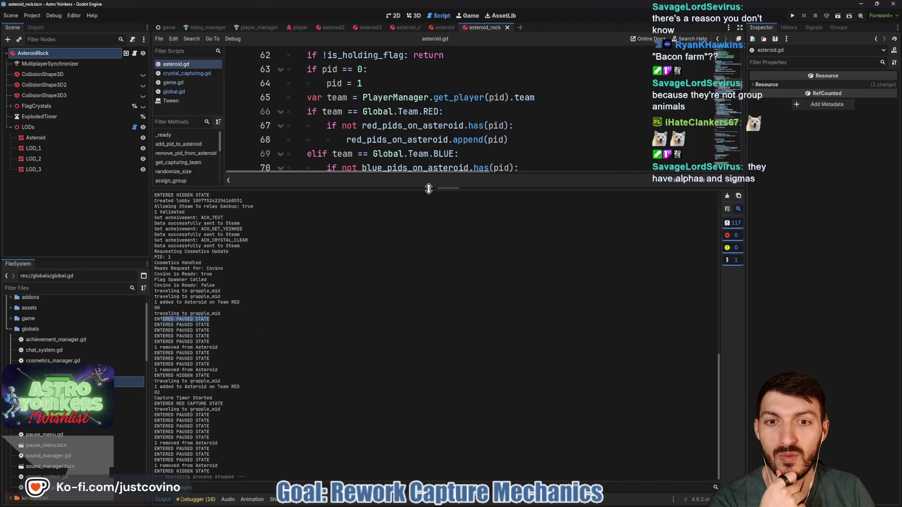
Enlarge the script editor and review add_pid_to_asteroid and get_capturing_team's tie-handling code in asteroid.gd.
{"action": "left_click_drag", "start_coordinate": [430, 187], "coordinate": [413, 345]}
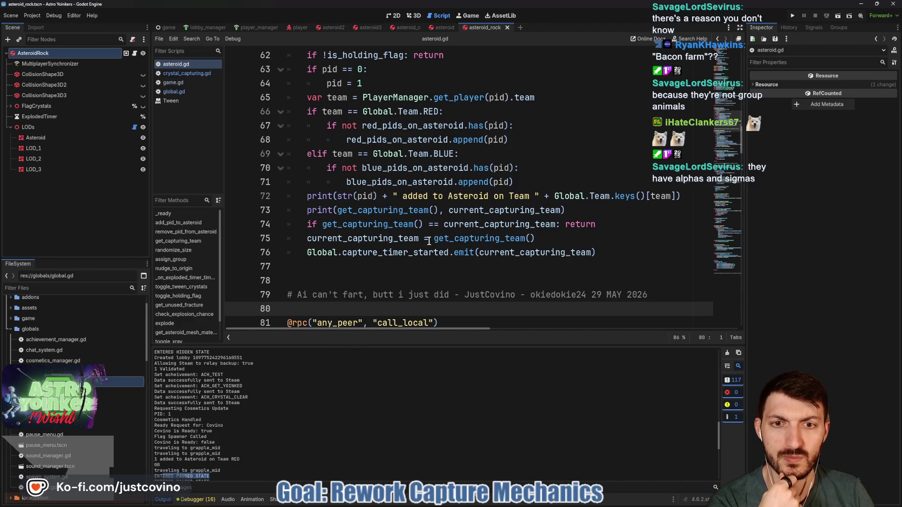
{"action": "scroll", "coordinate": [335, 248], "scroll_direction": "up", "scroll_amount": 2}
{"action": "scroll", "coordinate": [339, 235], "scroll_direction": "up", "scroll_amount": 2}
{"action": "double_click", "coordinate": [359, 208]}
{"action": "scroll", "coordinate": [505, 232], "scroll_direction": "down", "scroll_amount": 3}
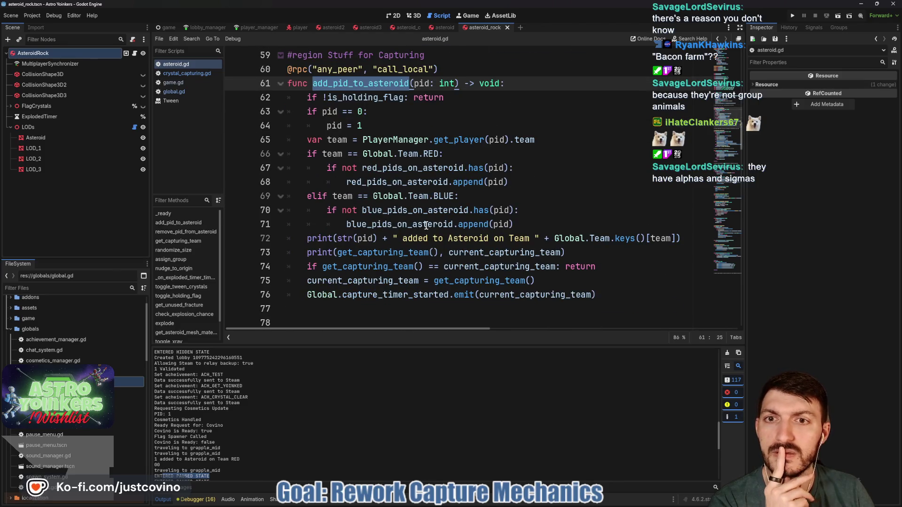
{"action": "scroll", "coordinate": [505, 232], "scroll_direction": "up", "scroll_amount": 8}
{"action": "scroll", "coordinate": [427, 225], "scroll_direction": "down", "scroll_amount": 3}
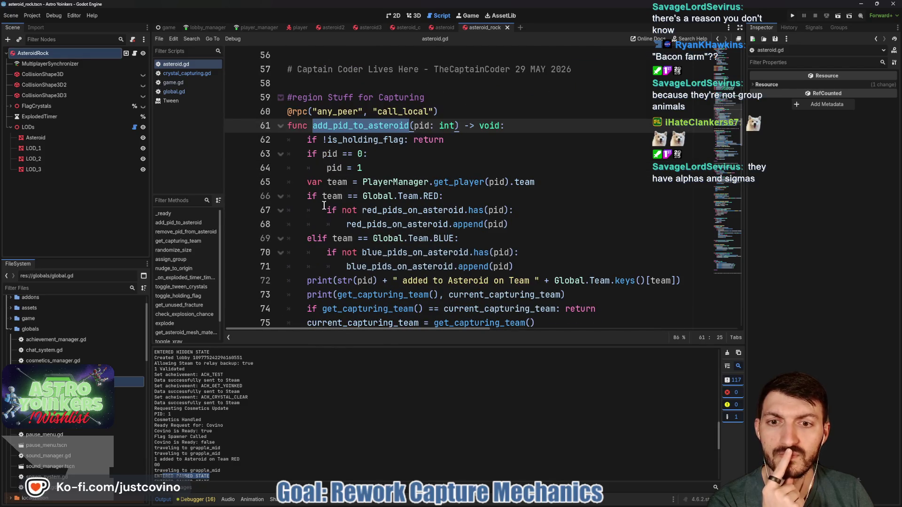
{"action": "scroll", "coordinate": [318, 208], "scroll_direction": "down", "scroll_amount": 1}
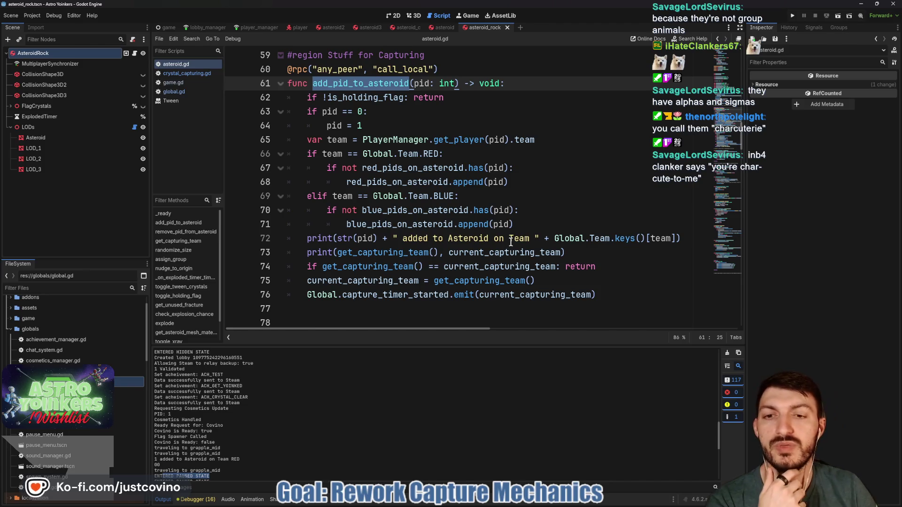
{"action": "scroll", "coordinate": [376, 261], "scroll_direction": "down", "scroll_amount": 8}
{"action": "scroll", "coordinate": [376, 261], "scroll_direction": "down", "scroll_amount": 4}
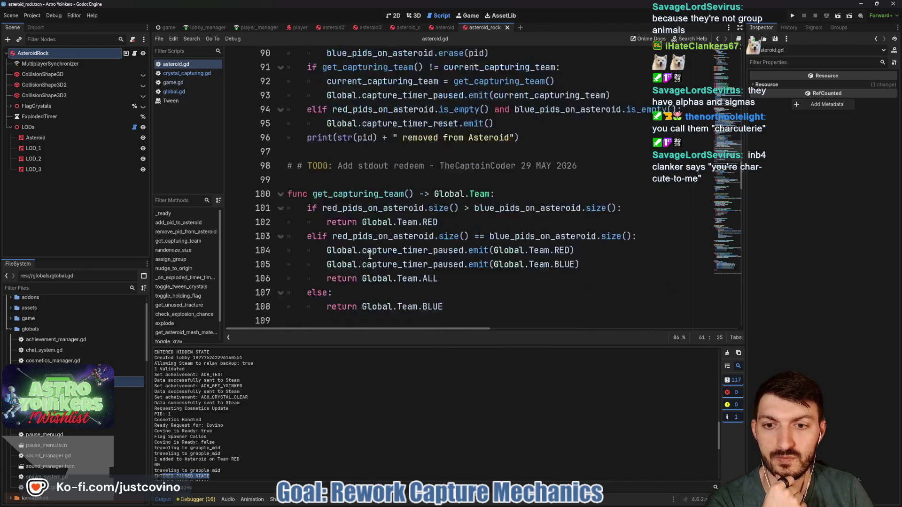
Declare a new empty check_capturing_team() -> void function below get_capturing_team.
{"action": "left_click", "coordinate": [333, 248]}
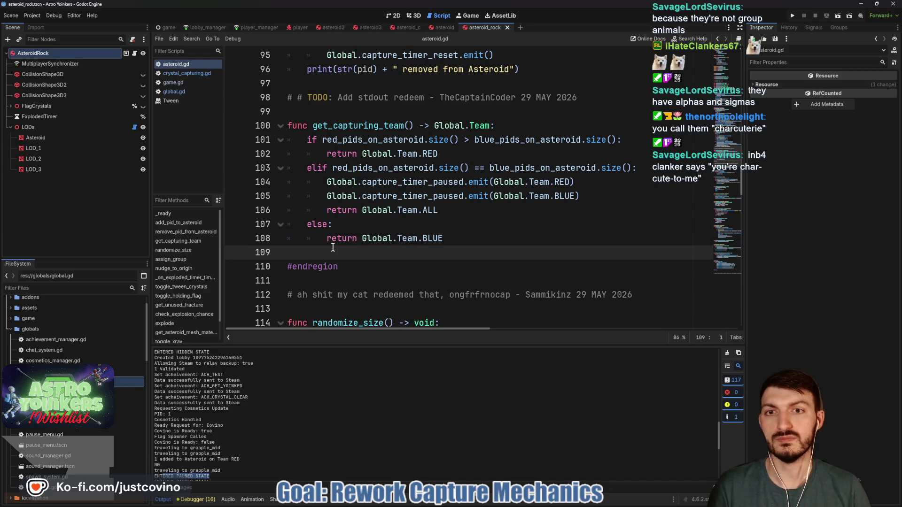
{"action": "key", "text": "Return"}
{"action": "key", "text": "Return"}
{"action": "key", "text": "Return"}
{"action": "key", "text": "Up"}
{"action": "key", "text": "Up"}
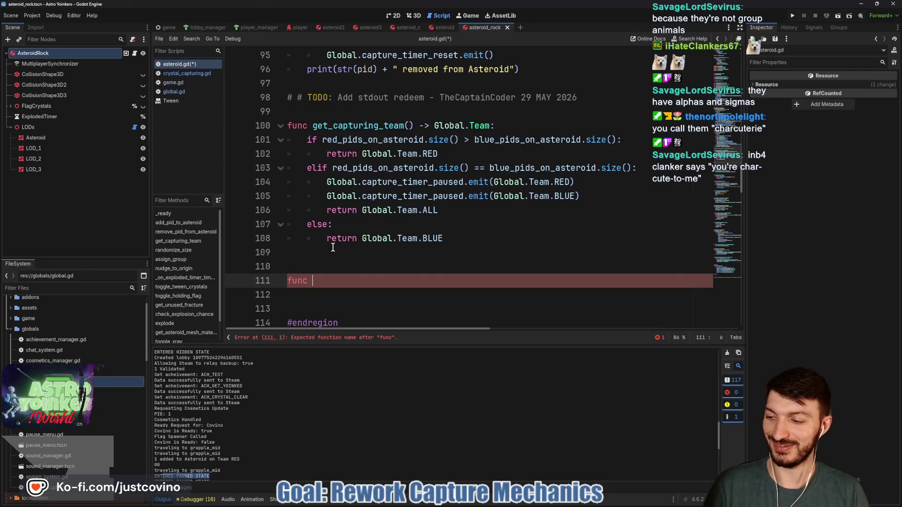
{"action": "type", "text": "che"}
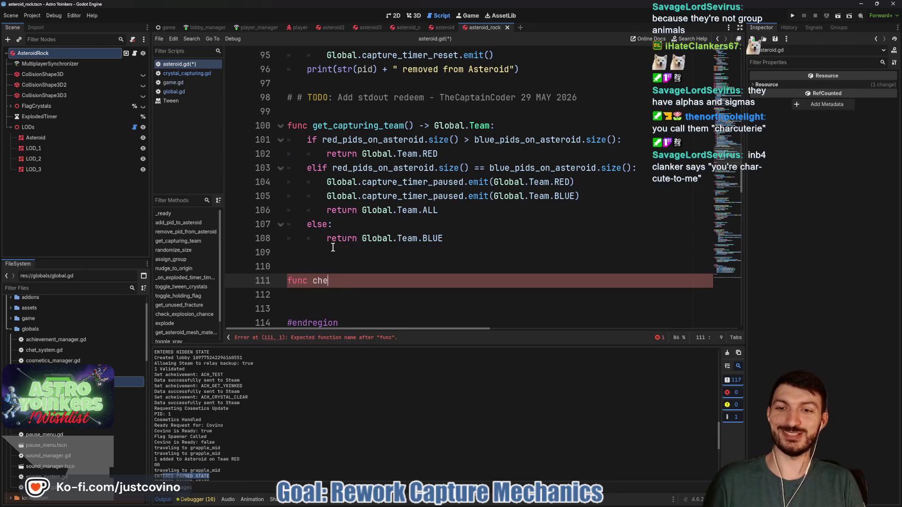
{"action": "type", "text": "ck_"}
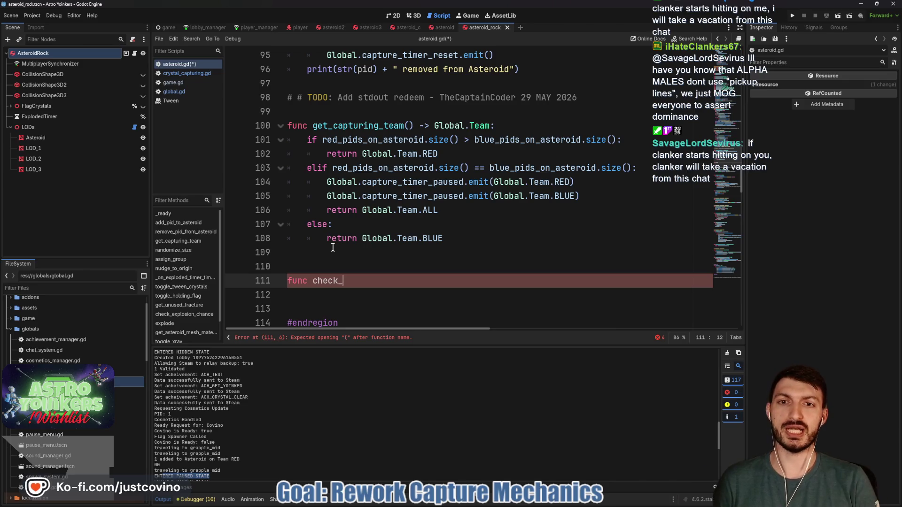
{"action": "type", "text": "capturing_team() ->"}
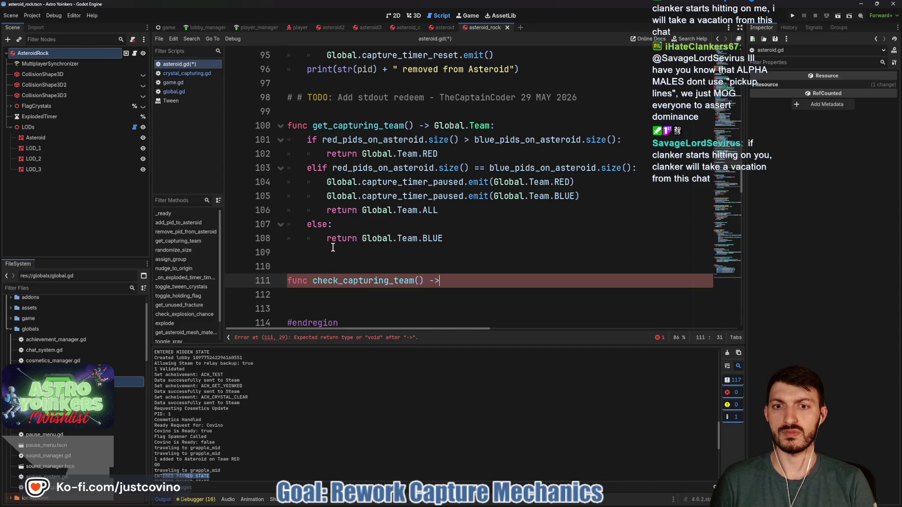
{"action": "type", "text": " void:"}
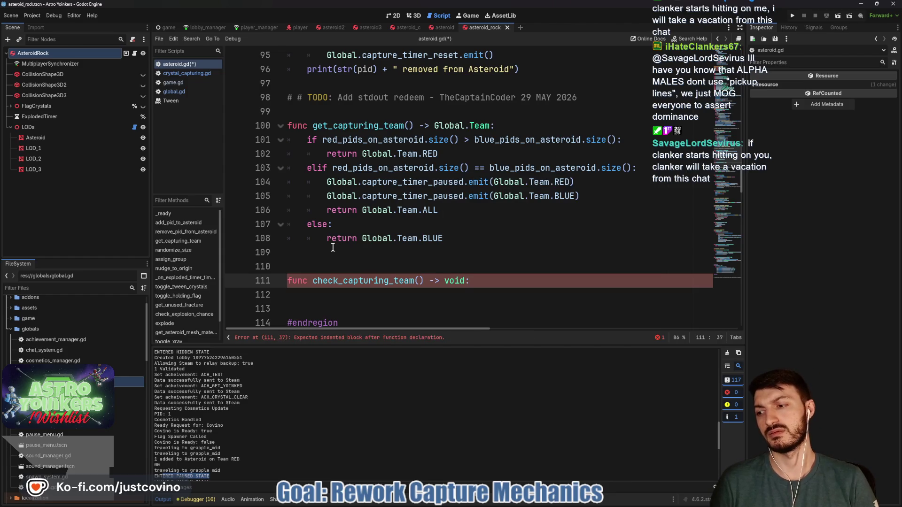
{"action": "key", "text": "Return"}
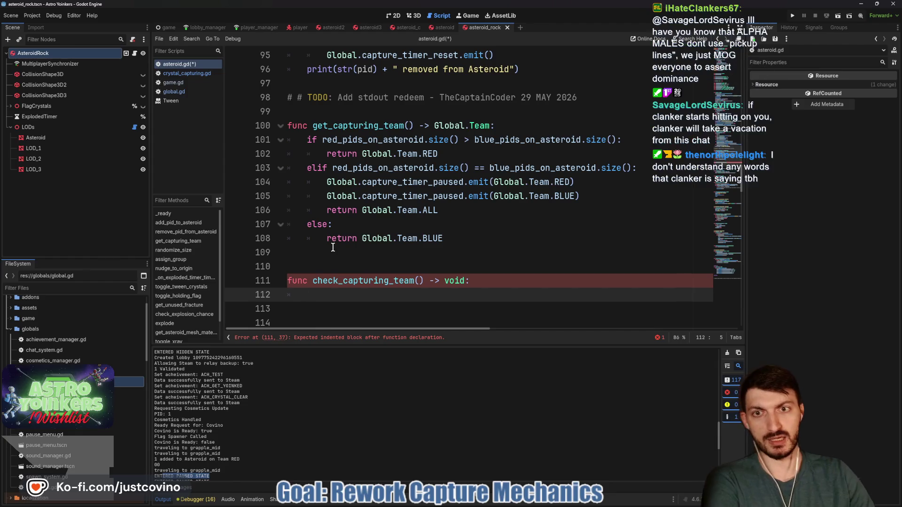
{"action": "scroll", "coordinate": [404, 225], "scroll_direction": "up", "scroll_amount": 1}
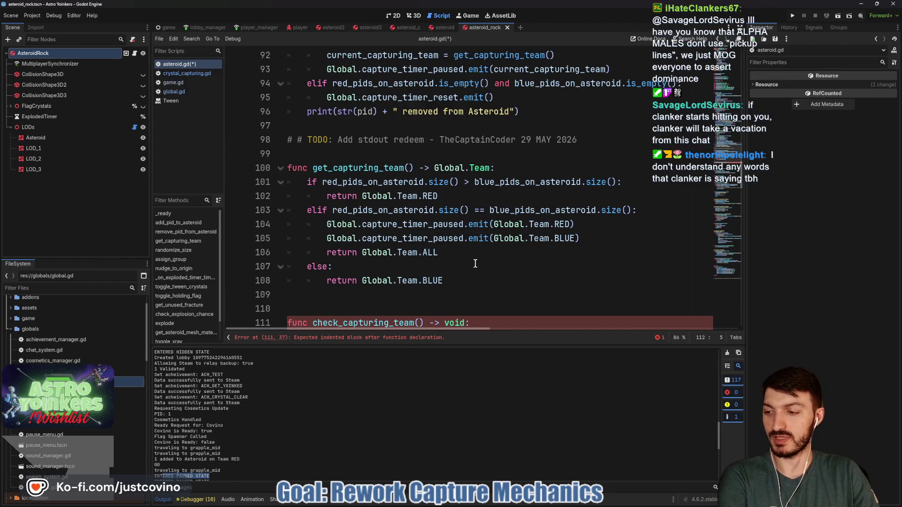
{"action": "scroll", "coordinate": [475, 260], "scroll_direction": "up", "scroll_amount": 4}
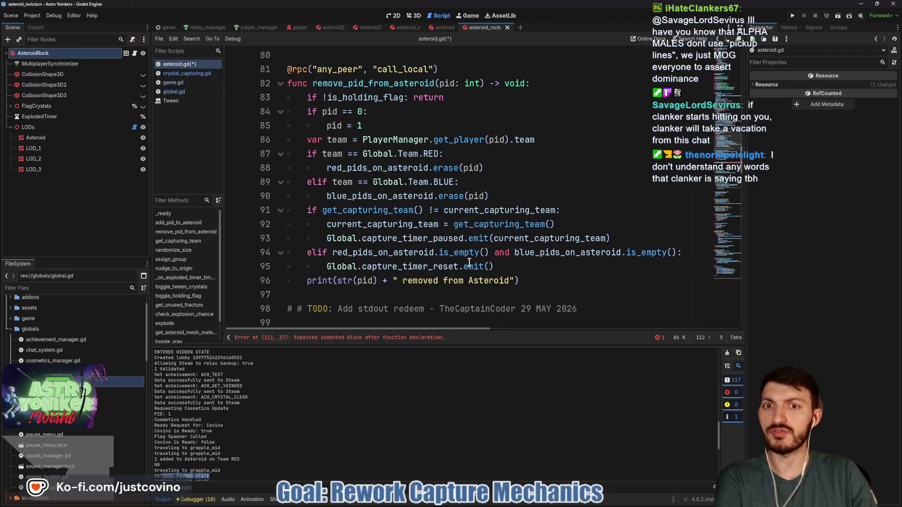
{"action": "scroll", "coordinate": [449, 259], "scroll_direction": "up", "scroll_amount": 6}
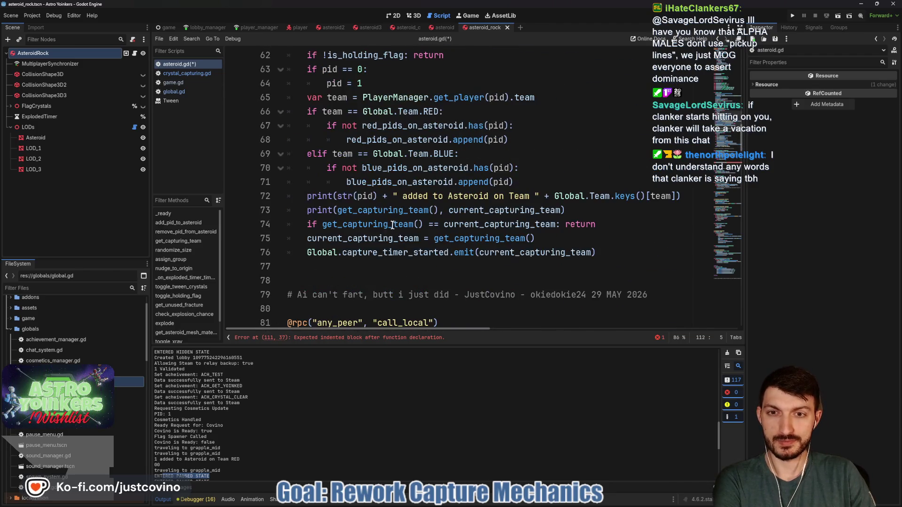
{"action": "mouse_move", "coordinate": [317, 210]}
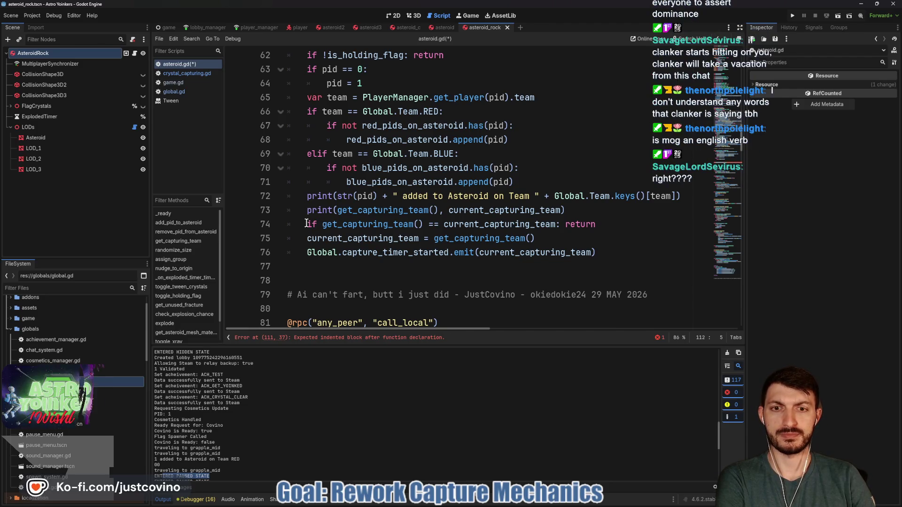
{"action": "double_click", "coordinate": [366, 224]}
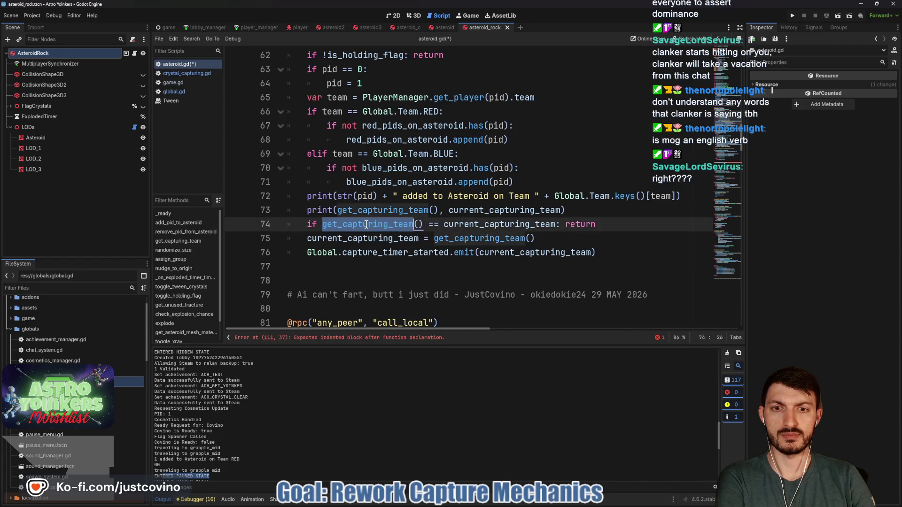
{"action": "scroll", "coordinate": [493, 205], "scroll_direction": "down", "scroll_amount": 5}
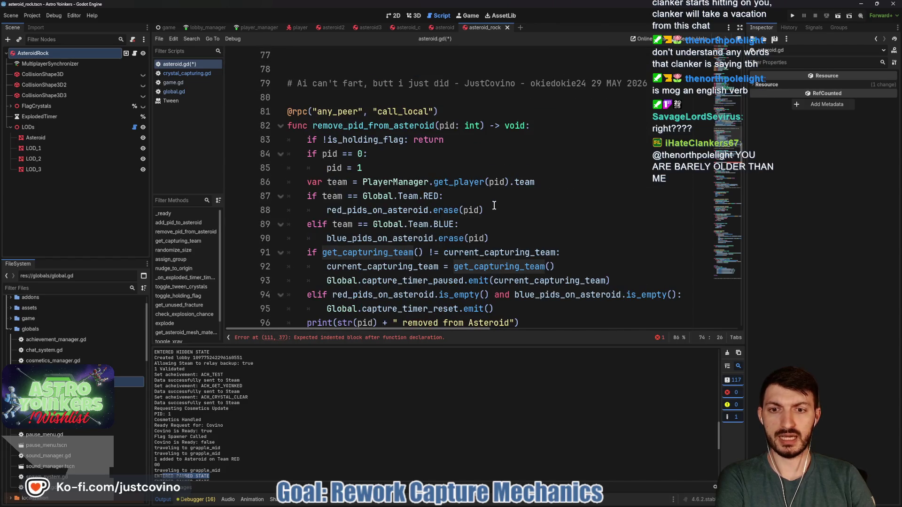
{"action": "scroll", "coordinate": [494, 206], "scroll_direction": "down", "scroll_amount": 5}
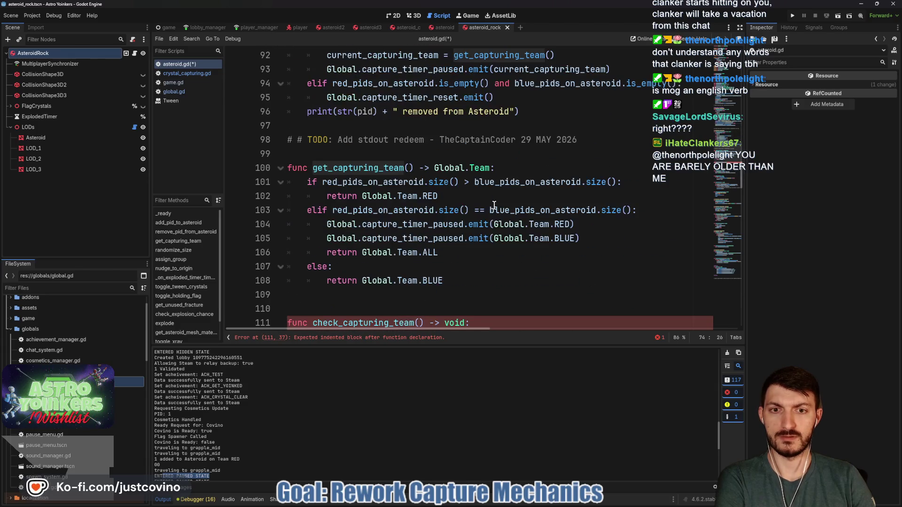
{"action": "mouse_move", "coordinate": [451, 207]}
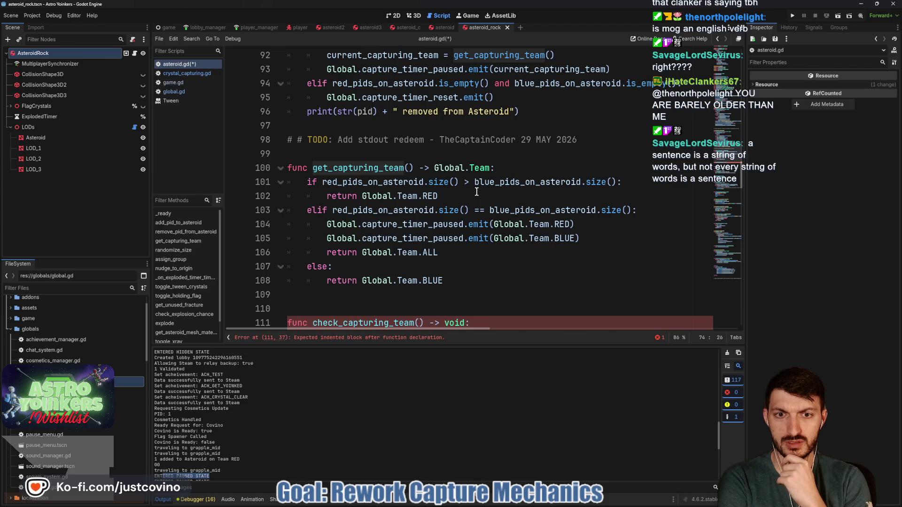
{"action": "left_click_drag", "start_coordinate": [570, 225], "coordinate": [493, 225]}
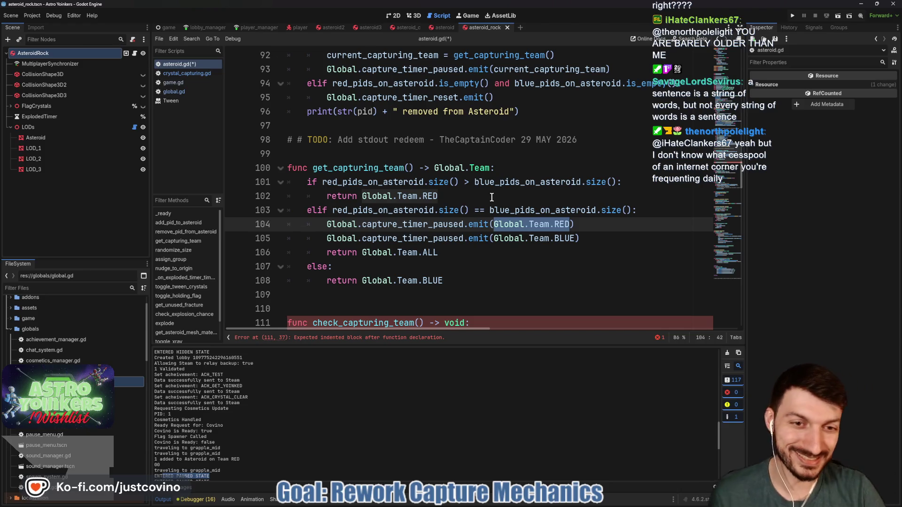
{"action": "left_click", "coordinate": [581, 230]}
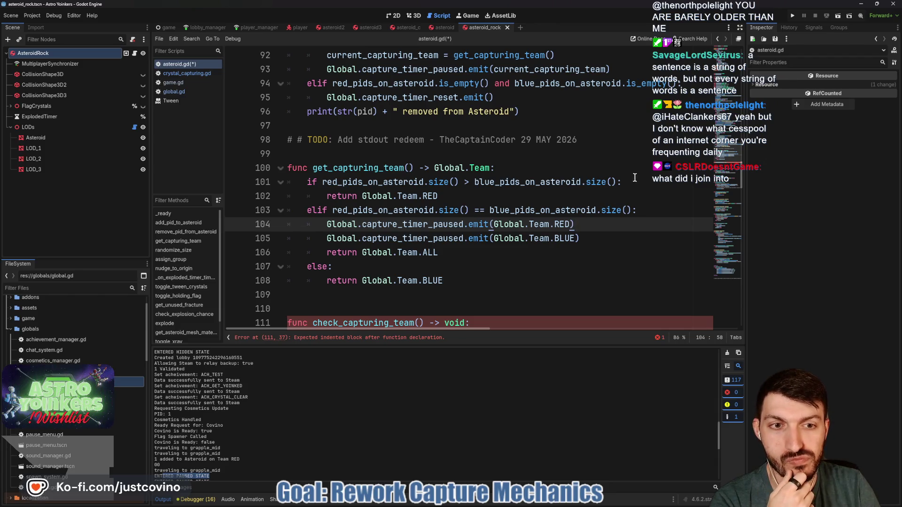
Delete the RED and BLUE capture_timer_paused emit lines from get_capturing_team's tie branch.
{"action": "left_click_drag", "start_coordinate": [588, 239], "coordinate": [326, 238]}
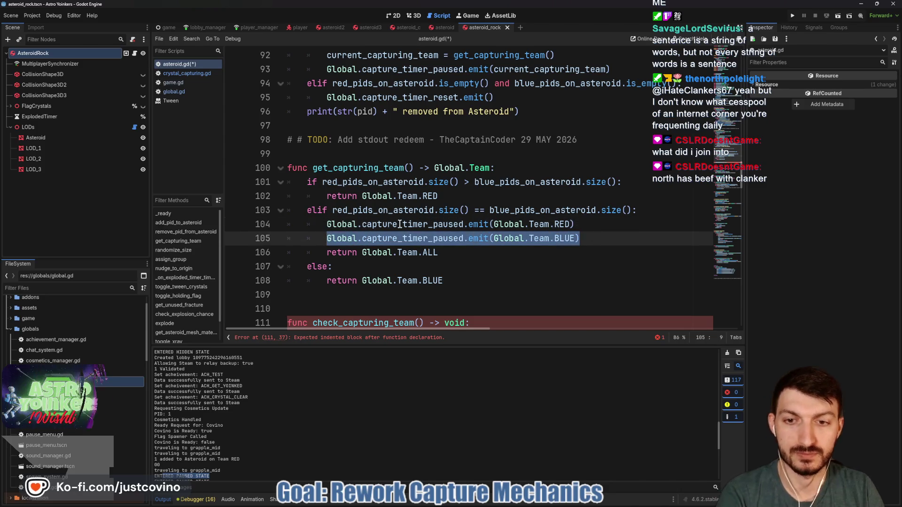
{"action": "left_click", "coordinate": [638, 181]}
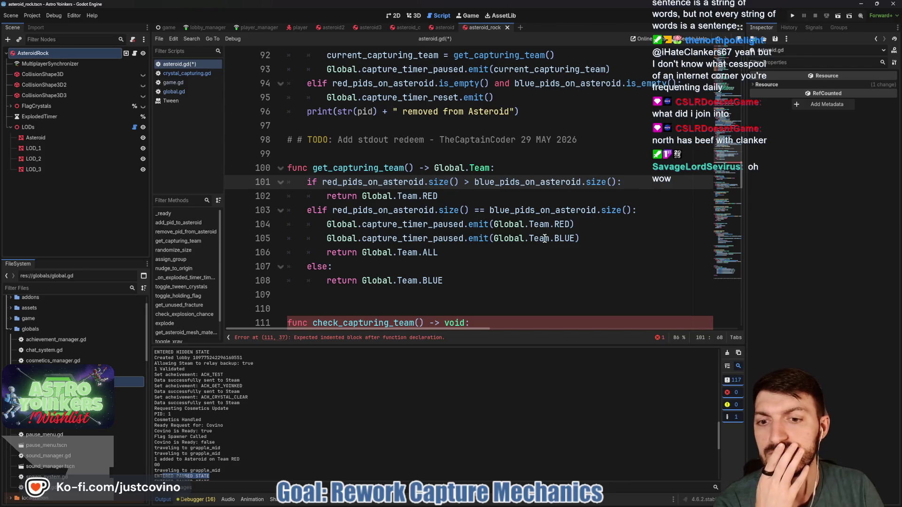
{"action": "left_click", "coordinate": [597, 235]}
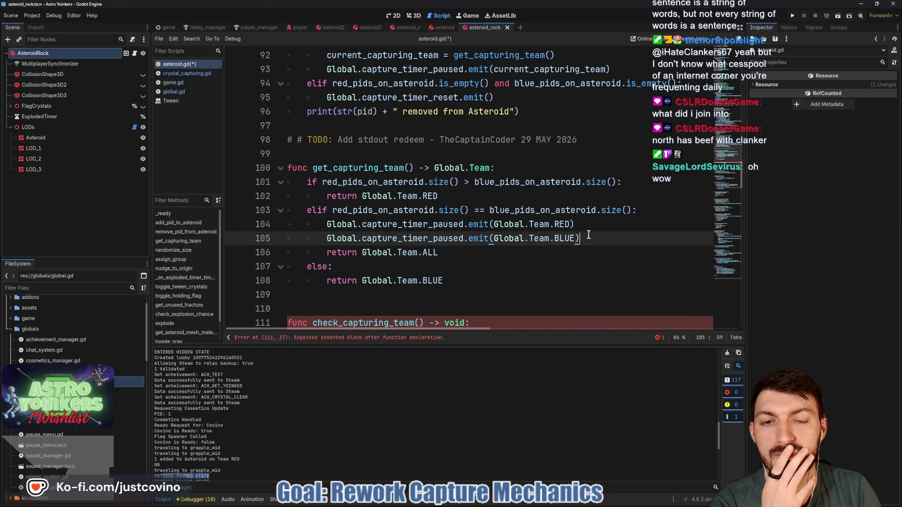
{"action": "left_click_drag", "start_coordinate": [586, 238], "coordinate": [275, 228]}
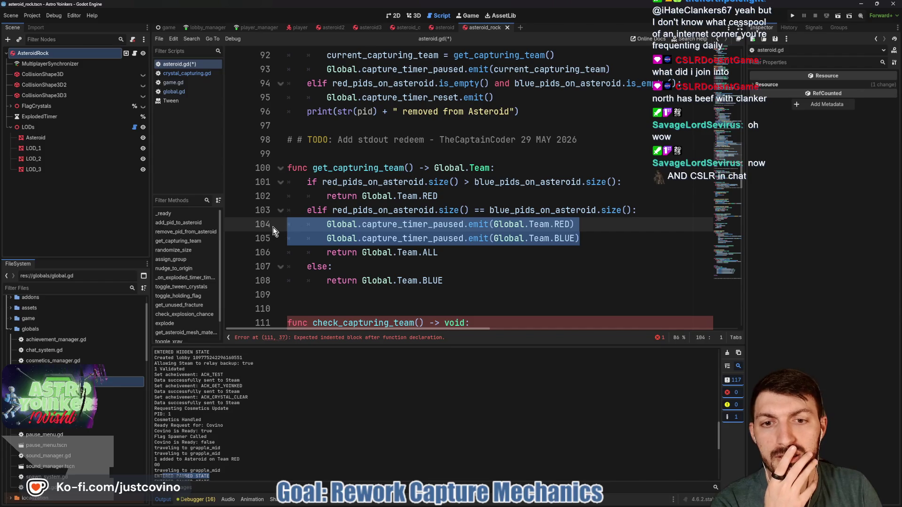
{"action": "key", "text": "BackSpace"}
{"action": "key", "text": "BackSpace"}
{"action": "scroll", "coordinate": [419, 256], "scroll_direction": "down", "scroll_amount": 1}
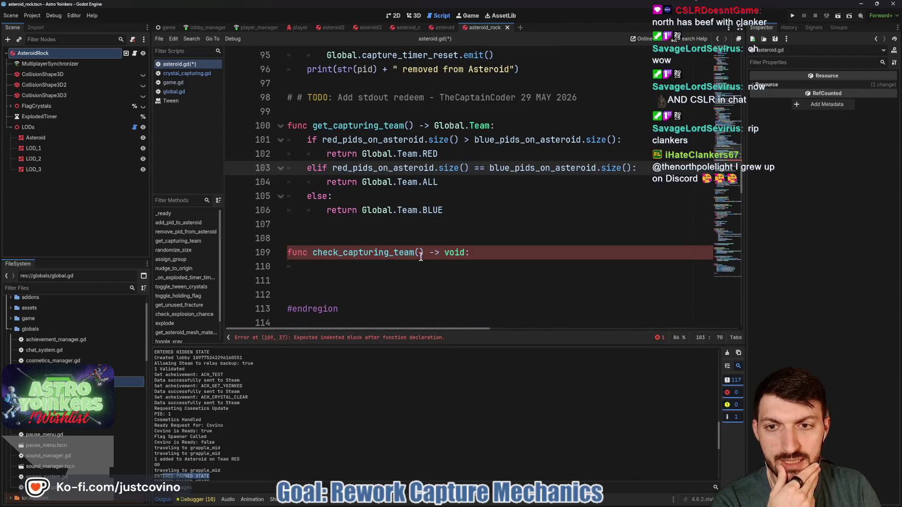
{"action": "left_click", "coordinate": [418, 269]}
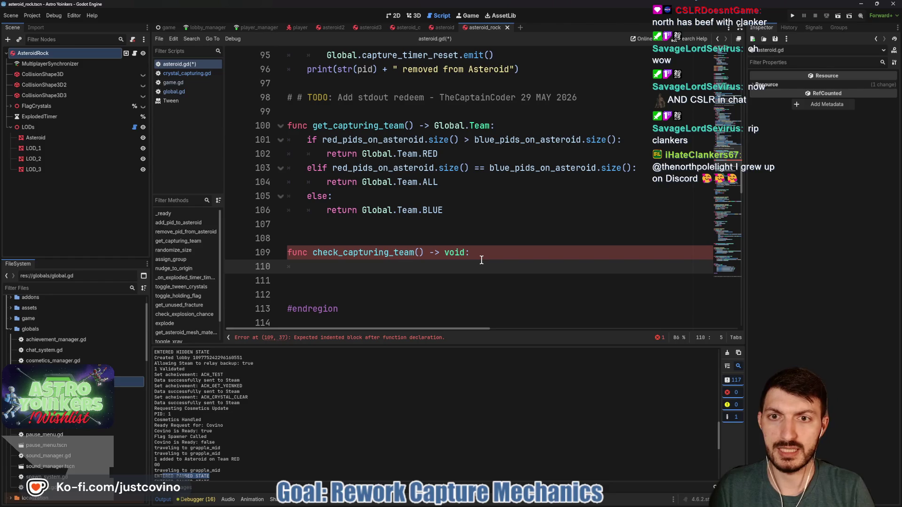
Save asteroid.gd with the empty check_capturing_team stub at line 109.
{"action": "scroll", "coordinate": [485, 260], "scroll_direction": "up", "scroll_amount": 1}
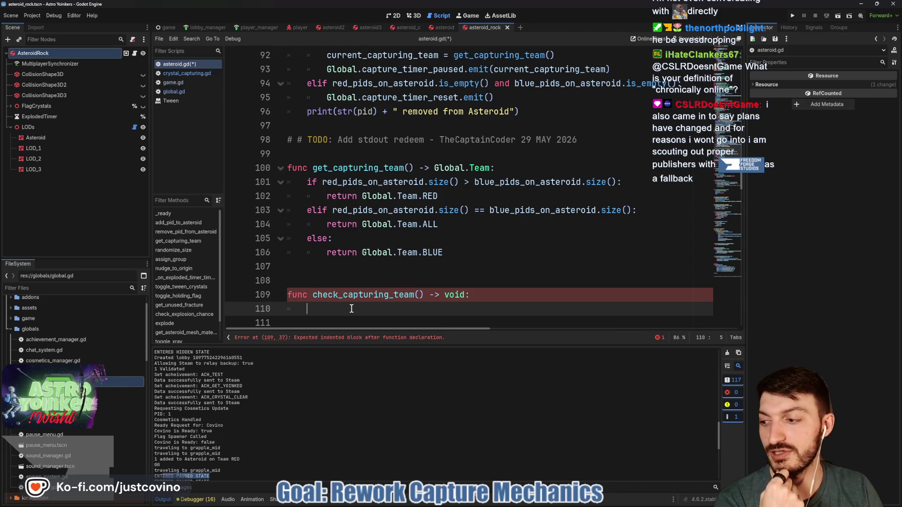
{"action": "key", "text": "ctrl+s"}
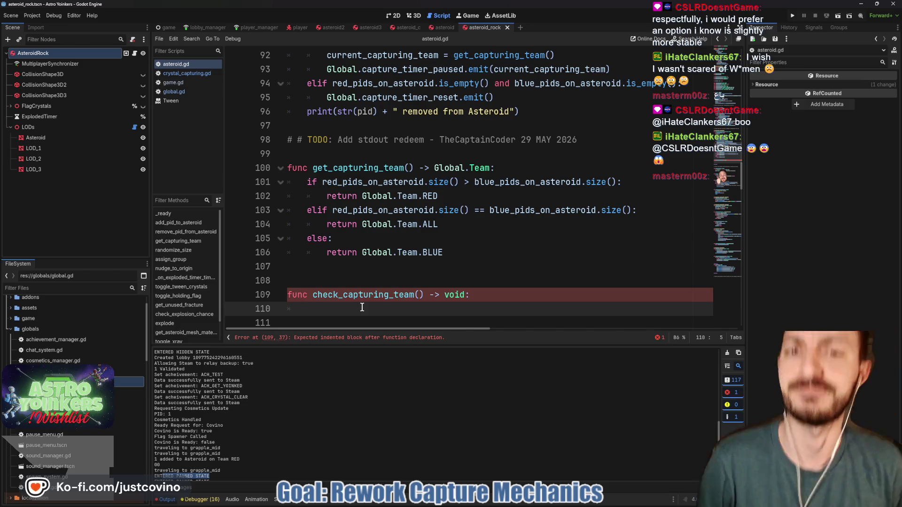
{"action": "scroll", "coordinate": [362, 308], "scroll_direction": "up", "scroll_amount": 5}
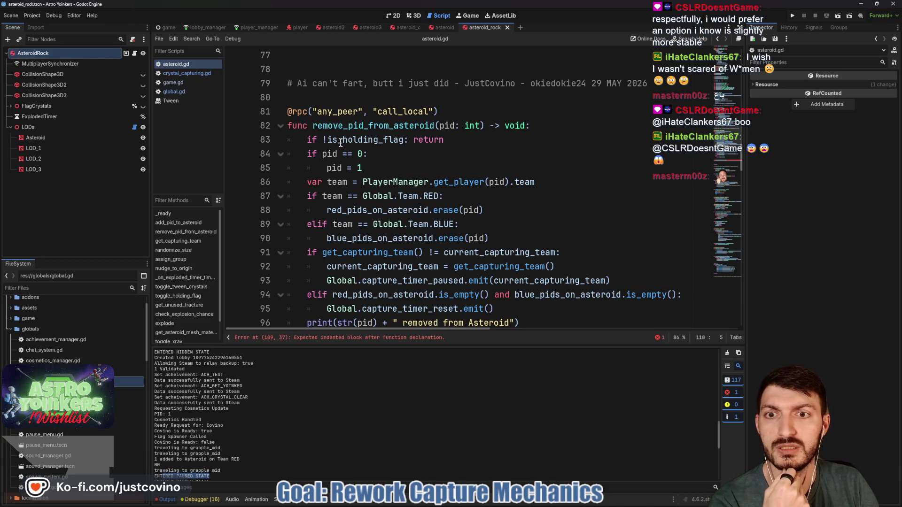
{"action": "scroll", "coordinate": [287, 142], "scroll_direction": "down", "scroll_amount": 1}
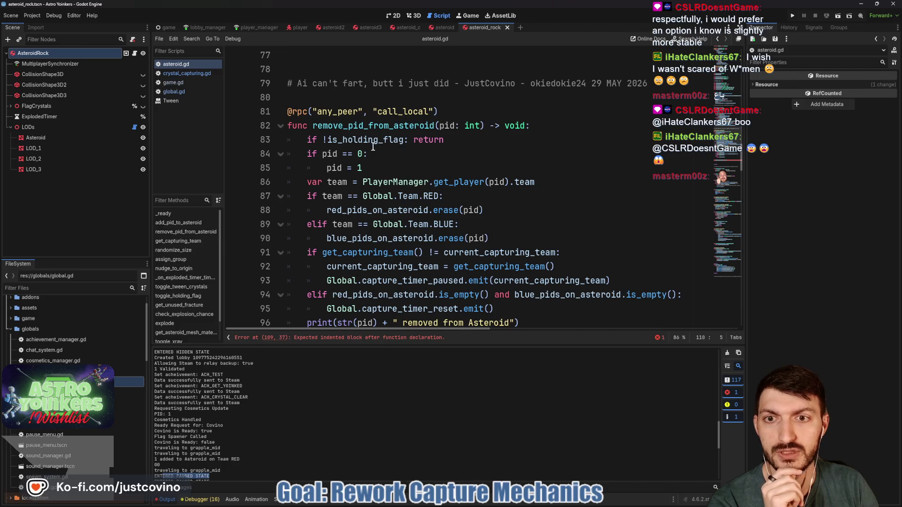
{"action": "scroll", "coordinate": [373, 147], "scroll_direction": "down", "scroll_amount": 1}
{"action": "scroll", "coordinate": [456, 120], "scroll_direction": "up", "scroll_amount": 1}
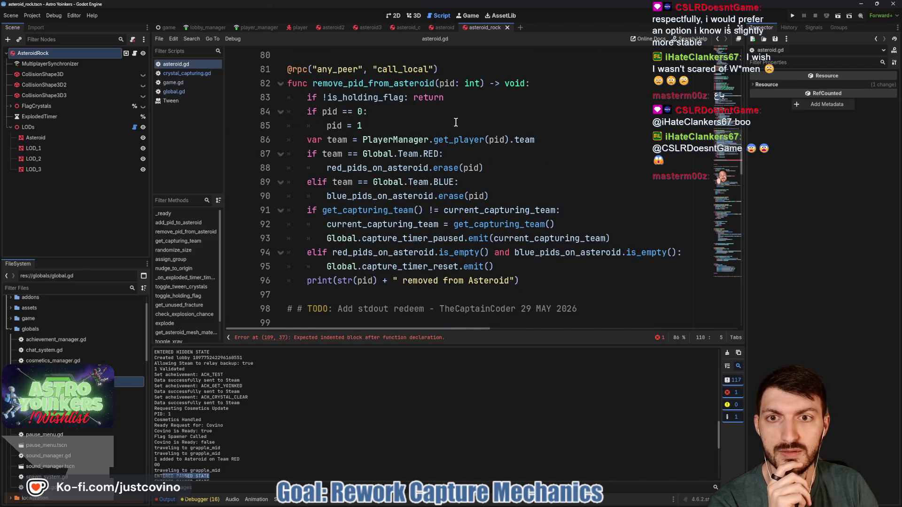
{"action": "left_click_drag", "start_coordinate": [307, 112], "coordinate": [400, 122]}
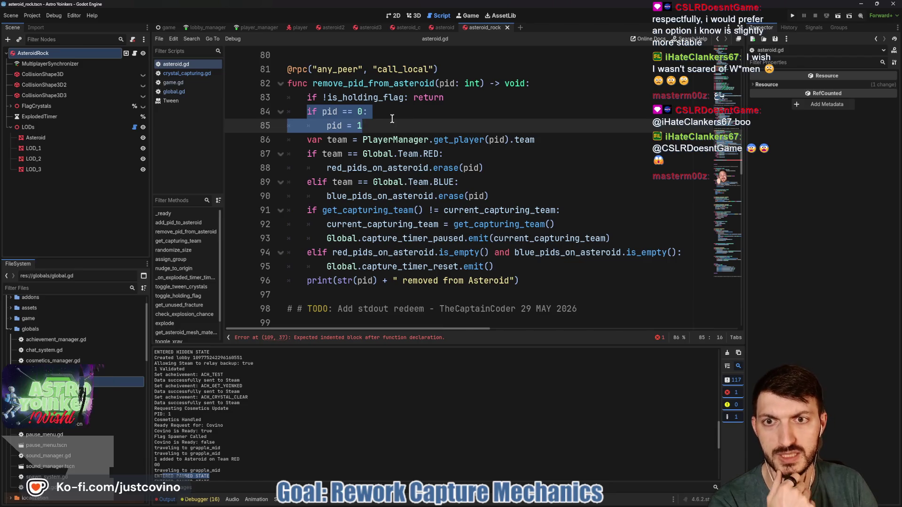
{"action": "left_click_drag", "start_coordinate": [301, 139], "coordinate": [583, 140]}
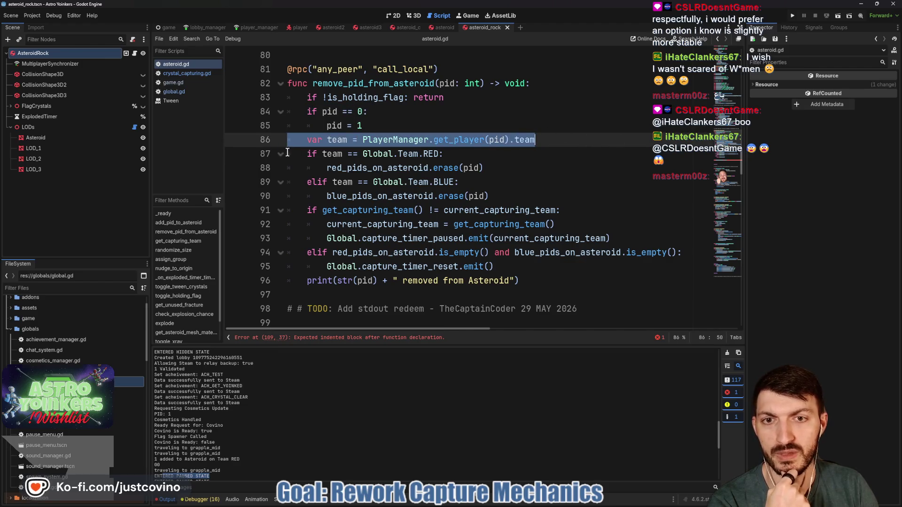
{"action": "left_click_drag", "start_coordinate": [301, 154], "coordinate": [444, 153]}
{"action": "left_click_drag", "start_coordinate": [320, 168], "coordinate": [566, 169]}
{"action": "scroll", "coordinate": [374, 173], "scroll_direction": "down", "scroll_amount": 1}
{"action": "left_click_drag", "start_coordinate": [325, 154], "coordinate": [493, 154]}
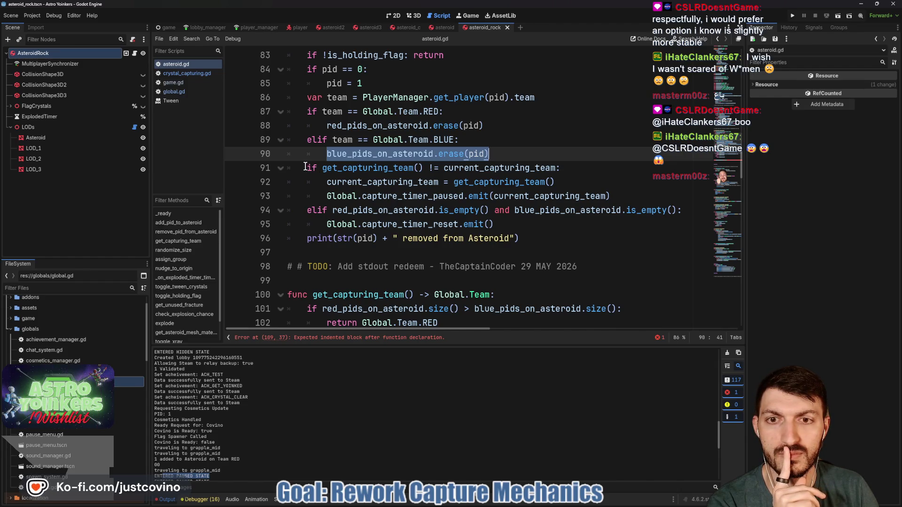
{"action": "left_click_drag", "start_coordinate": [306, 167], "coordinate": [553, 228]}
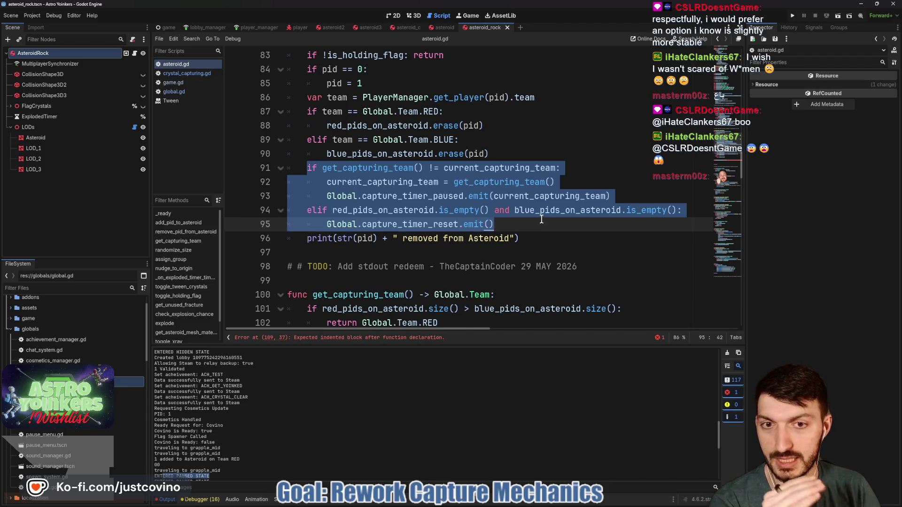
{"action": "scroll", "coordinate": [532, 190], "scroll_direction": "down", "scroll_amount": 3}
{"action": "scroll", "coordinate": [521, 165], "scroll_direction": "up", "scroll_amount": 3}
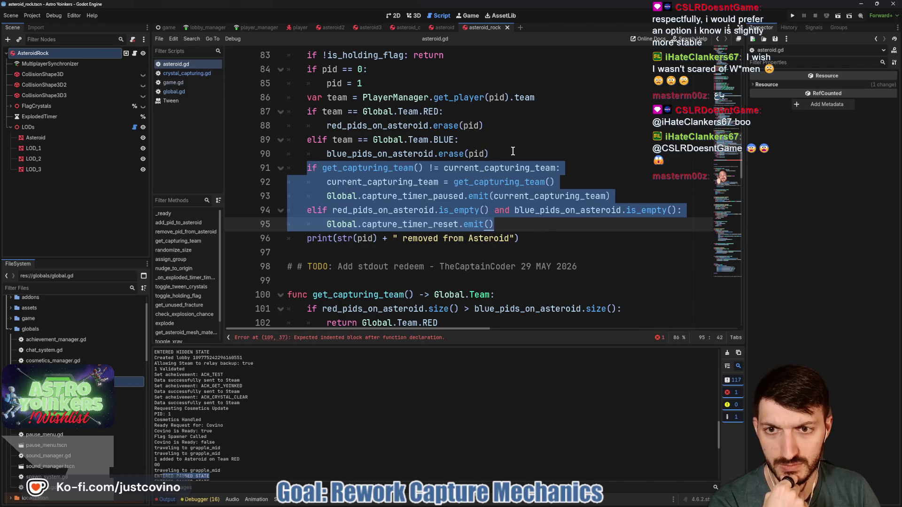
{"action": "key", "text": "BackSpace"}
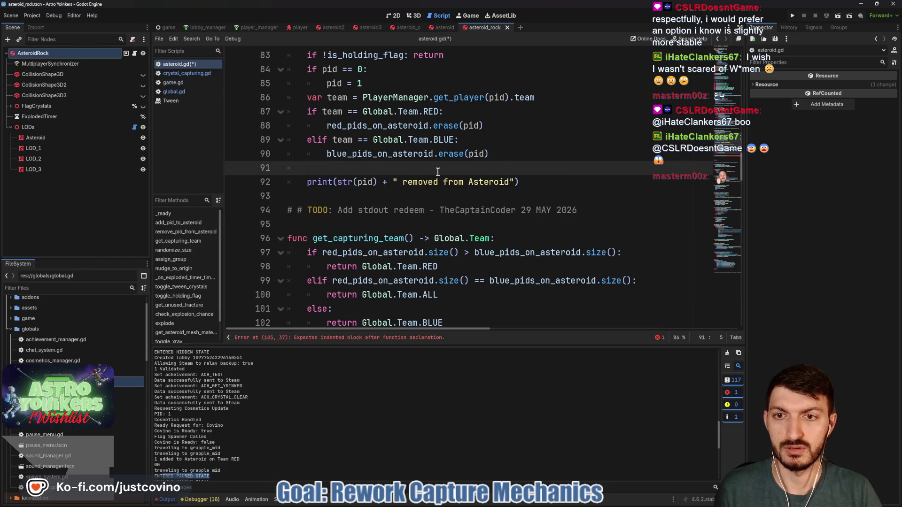
Paste the cut capture-timer if/elif block into check_capturing_team and indent it correctly.
{"action": "key", "text": "BackSpace"}
{"action": "scroll", "coordinate": [437, 172], "scroll_direction": "down", "scroll_amount": 5}
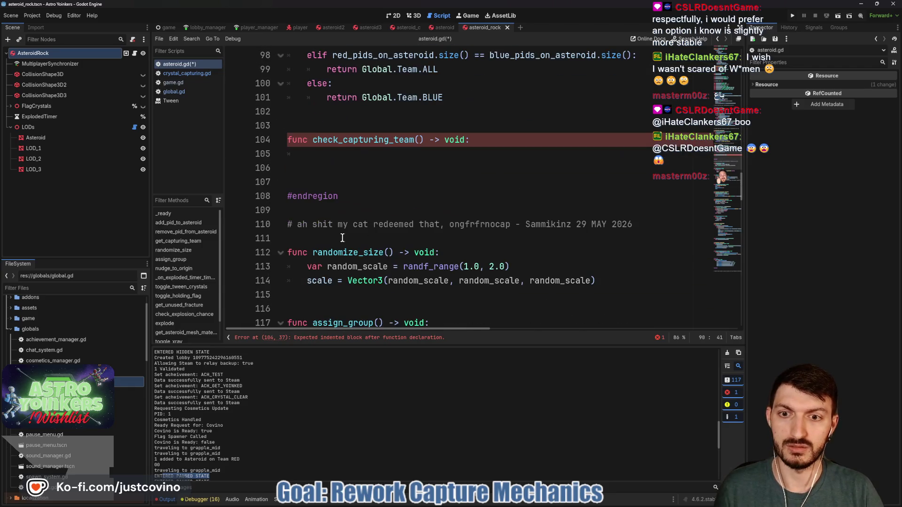
{"action": "left_click", "coordinate": [315, 154]}
{"action": "key", "text": "BackSpace"}
{"action": "type", "text": "if get_capturing_team() != current_capturing_team: \t\tcurrent_capturing_team = get_capturing_team() \t\tGlobal.capture_timer_paused.emit(current_capturing_team) \telif red_pids_on_asteroid.is_empty() and blue_pids_on_asteroid.is_empty(): \t\tGlobal.capture_timer_reset.emit()"}
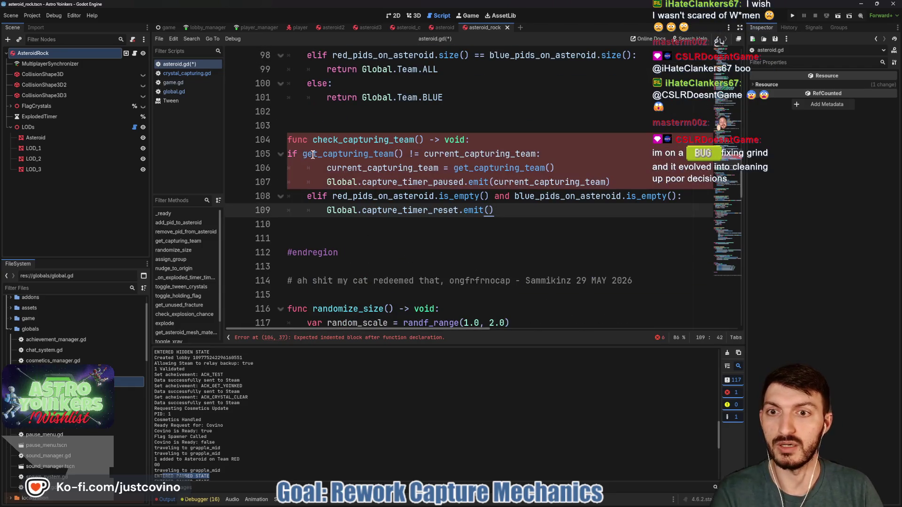
{"action": "left_click", "coordinate": [288, 155]}
{"action": "key", "text": "Tab"}
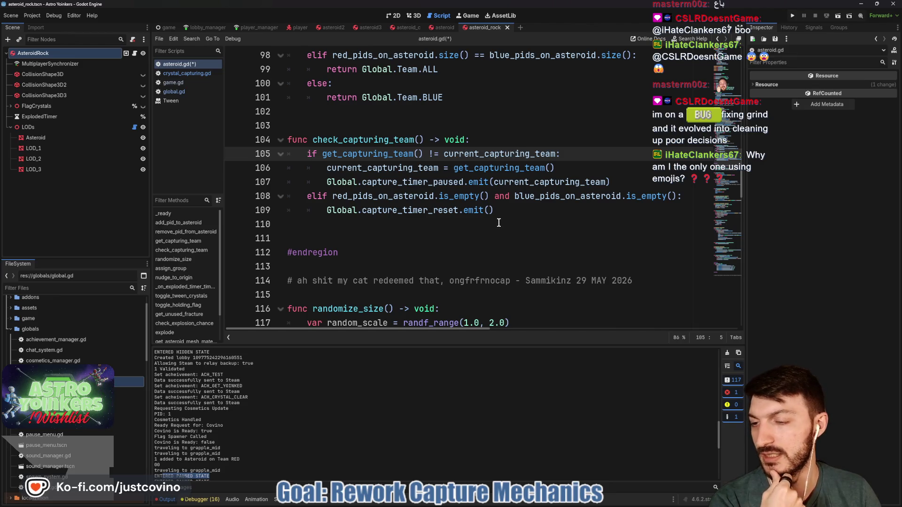
Check the lines after the pasted block, then save the script and the scene.
{"action": "left_click", "coordinate": [497, 214]}
{"action": "left_click", "coordinate": [404, 227]}
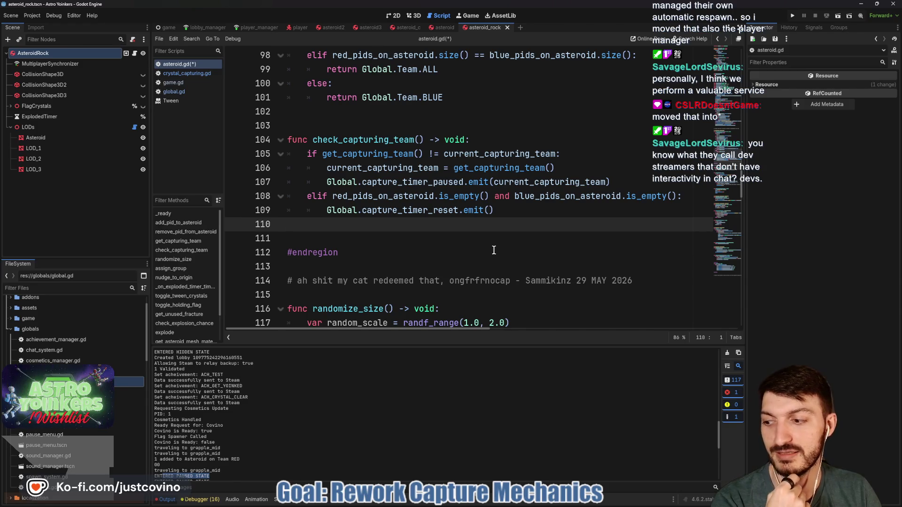
{"action": "left_click", "coordinate": [503, 211]}
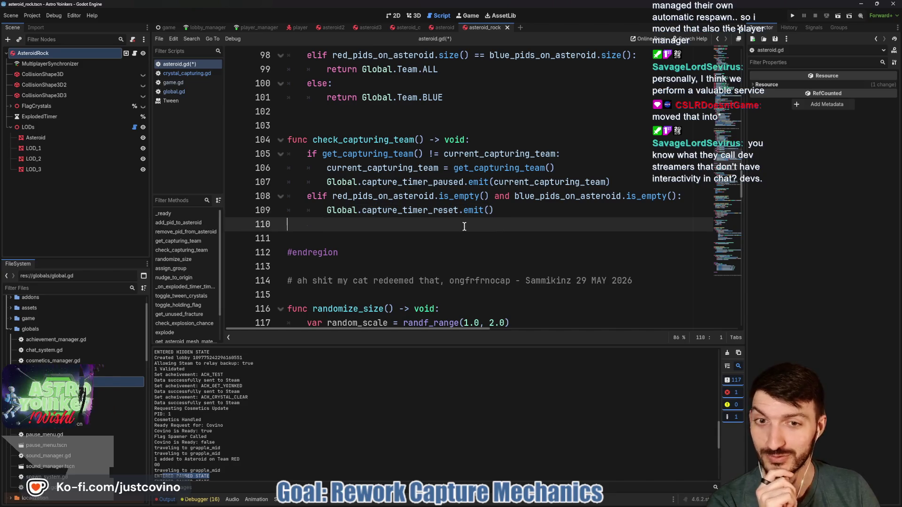
{"action": "left_click", "coordinate": [486, 219]}
{"action": "key", "text": "ctrl+s"}
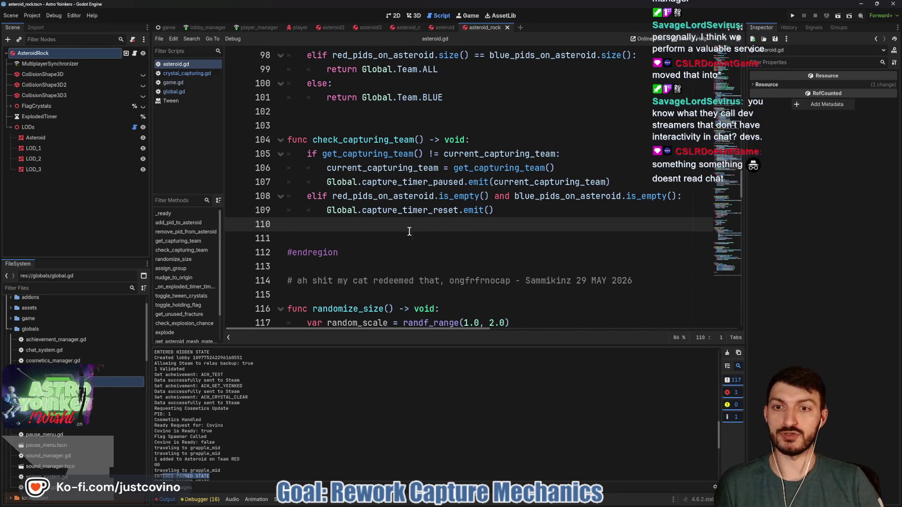
{"action": "key", "text": "ctrl+s"}
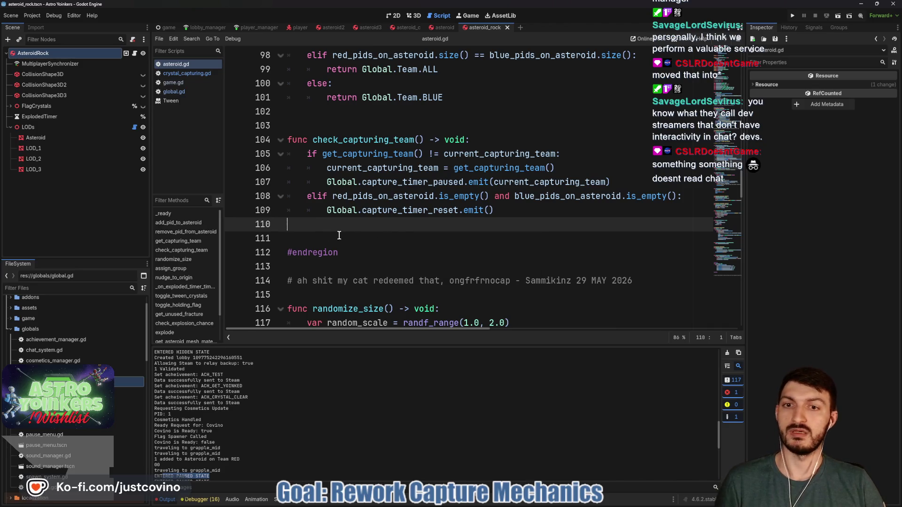
Inspect uses of get_capturing_team and current_capturing_team, then select the capture_timer_paused emit line.
{"action": "scroll", "coordinate": [324, 235], "scroll_direction": "up", "scroll_amount": 1}
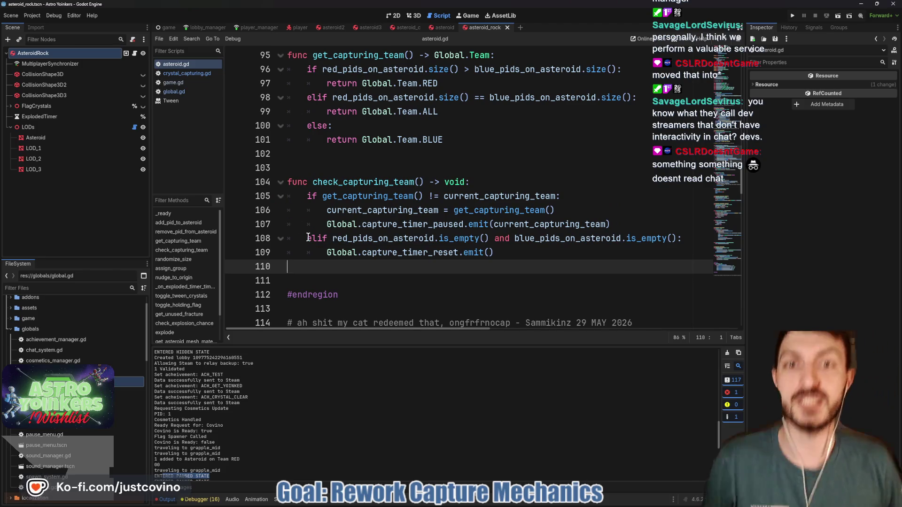
{"action": "left_click", "coordinate": [336, 167]}
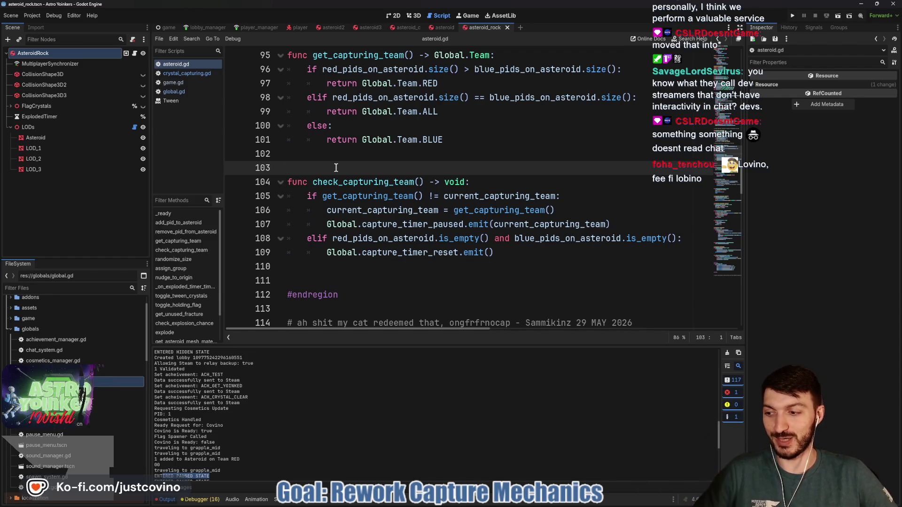
{"action": "left_click", "coordinate": [418, 266]}
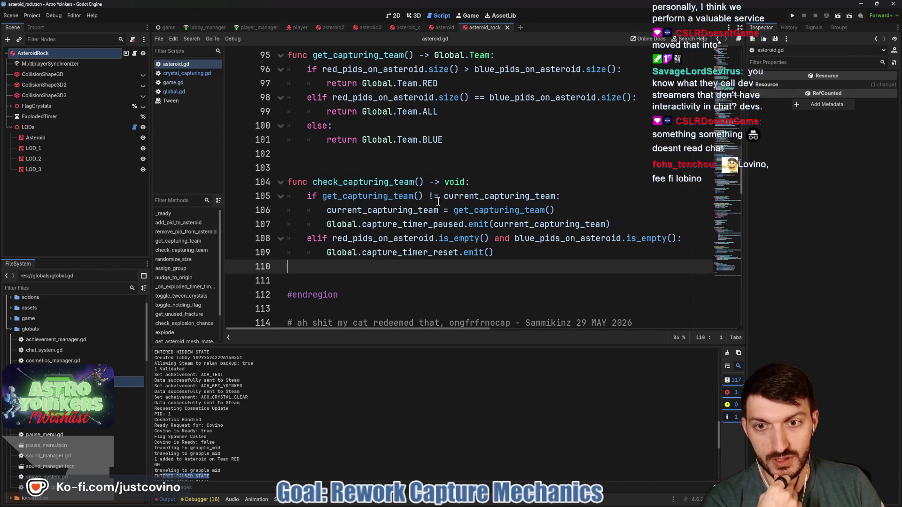
{"action": "double_click", "coordinate": [329, 197]}
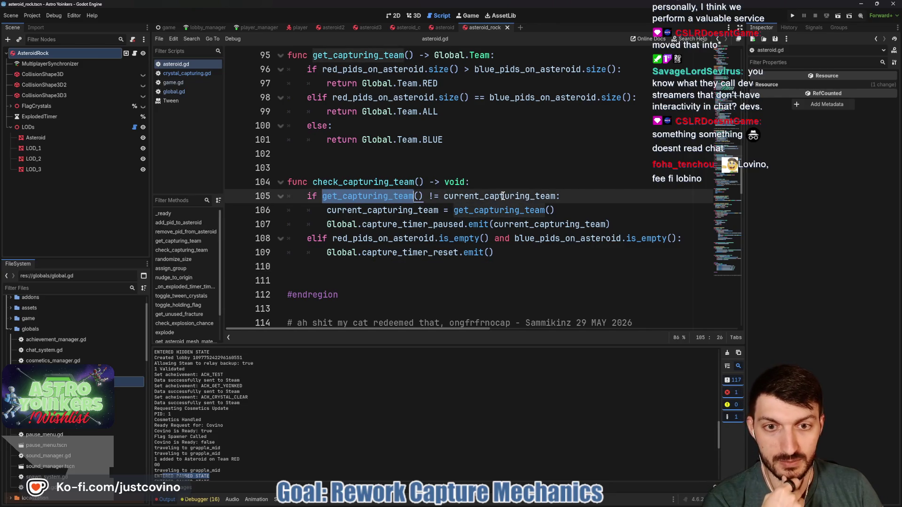
{"action": "scroll", "coordinate": [502, 196], "scroll_direction": "down", "scroll_amount": 5}
{"action": "scroll", "coordinate": [479, 214], "scroll_direction": "up", "scroll_amount": 8}
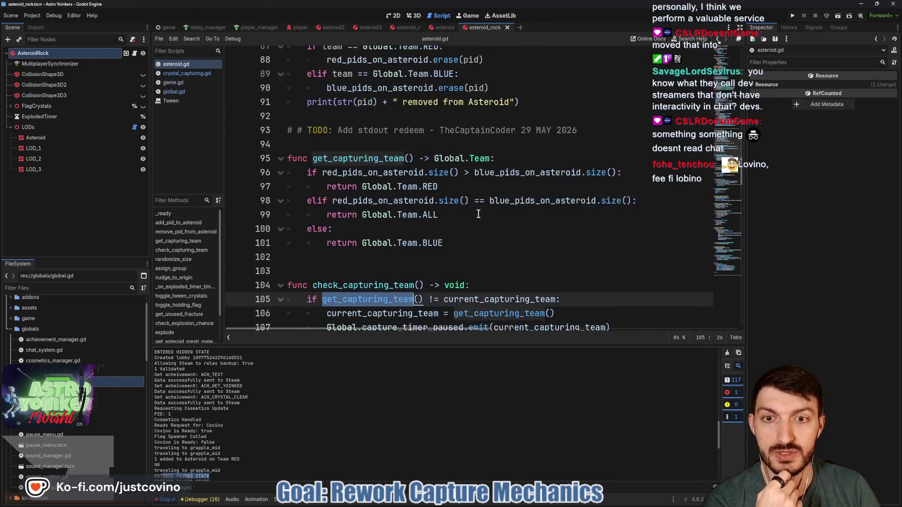
{"action": "scroll", "coordinate": [478, 213], "scroll_direction": "down", "scroll_amount": 1}
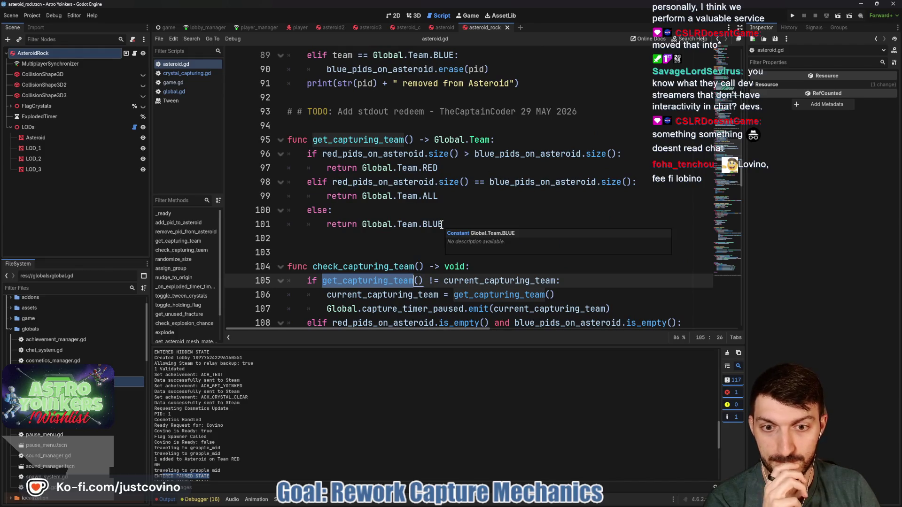
{"action": "scroll", "coordinate": [441, 225], "scroll_direction": "down", "scroll_amount": 1}
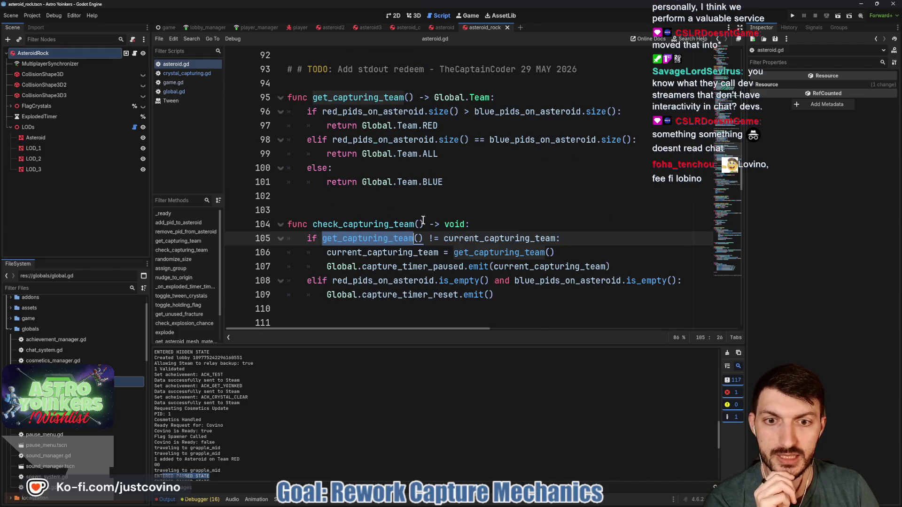
{"action": "double_click", "coordinate": [500, 238]}
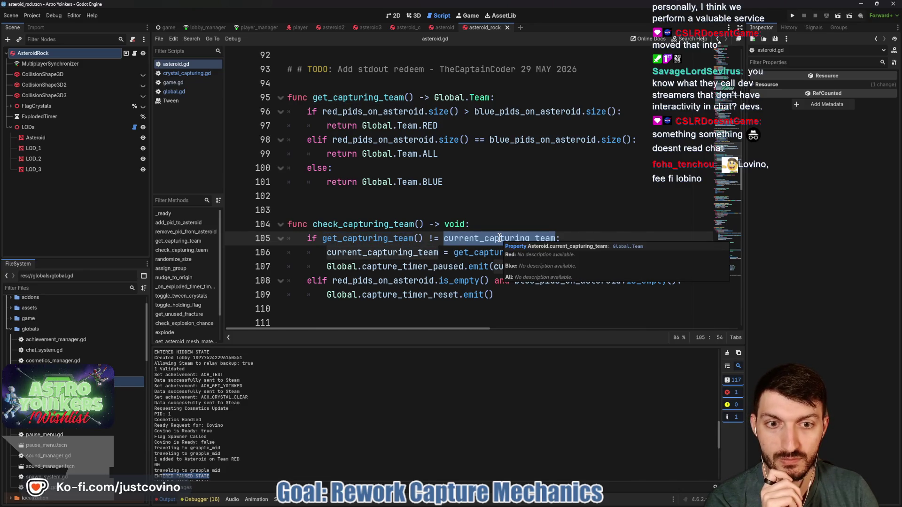
{"action": "scroll", "coordinate": [497, 222], "scroll_direction": "down", "scroll_amount": 1}
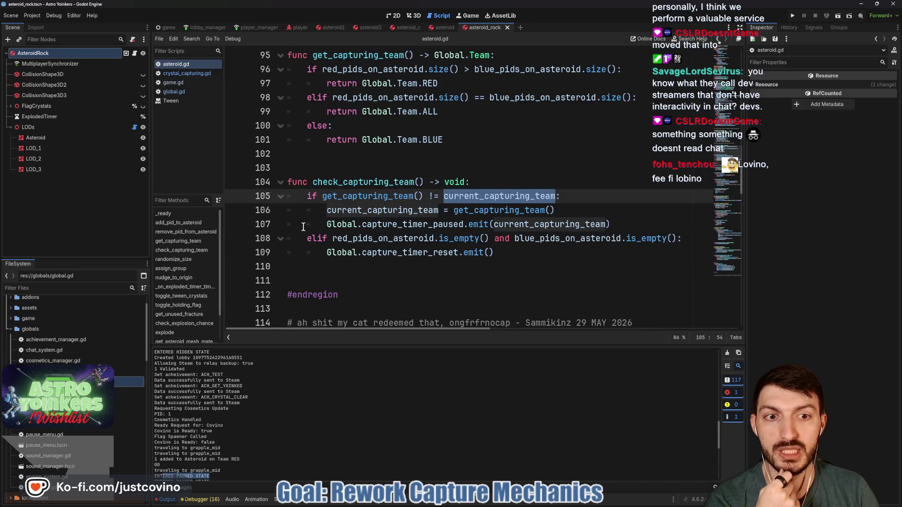
{"action": "mouse_move", "coordinate": [331, 225]}
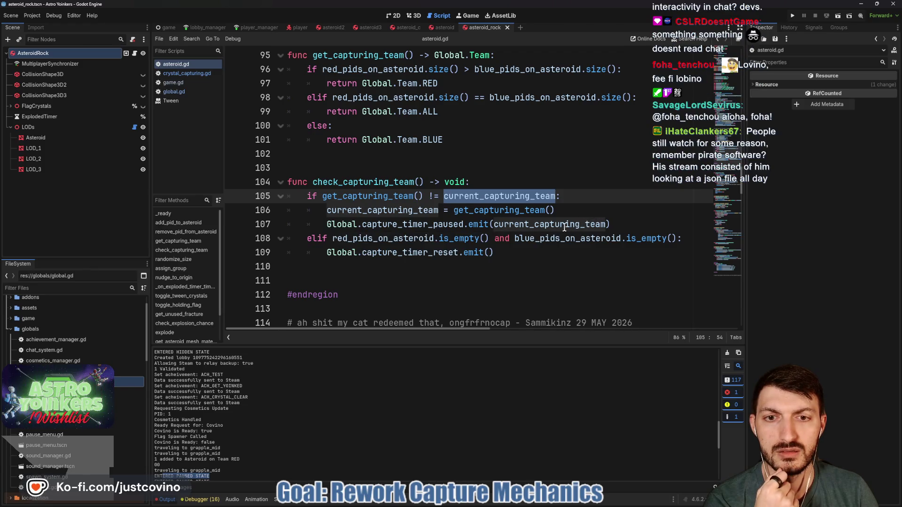
{"action": "left_click_drag", "start_coordinate": [619, 225], "coordinate": [321, 225]}
{"action": "key", "text": "alt+Up"}
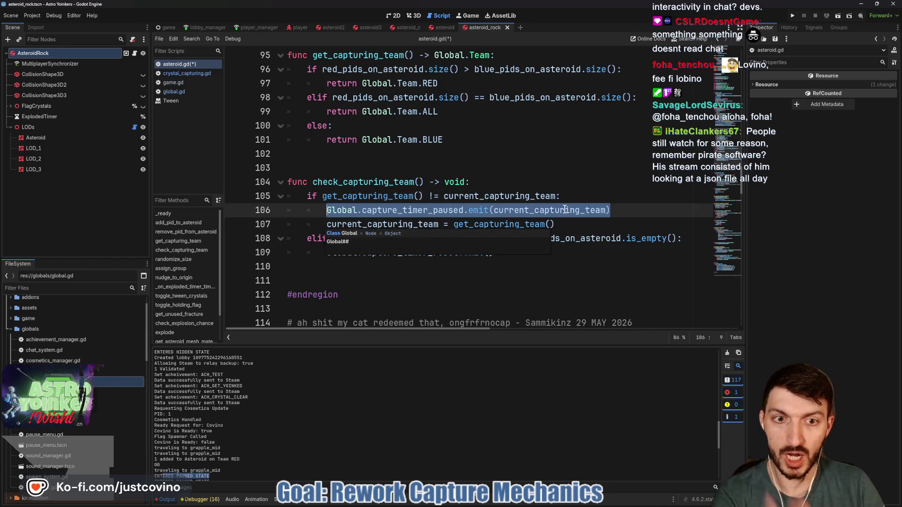
{"action": "left_click", "coordinate": [597, 225]}
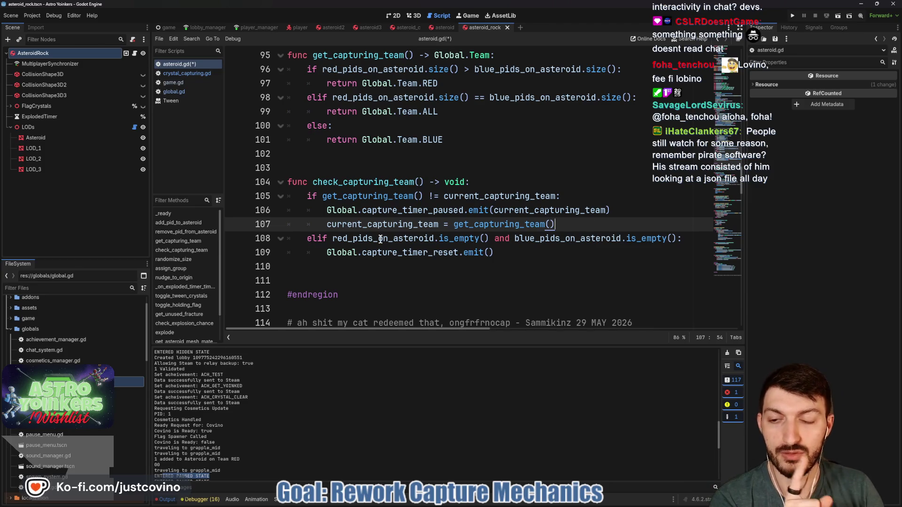
{"action": "mouse_move", "coordinate": [381, 239]}
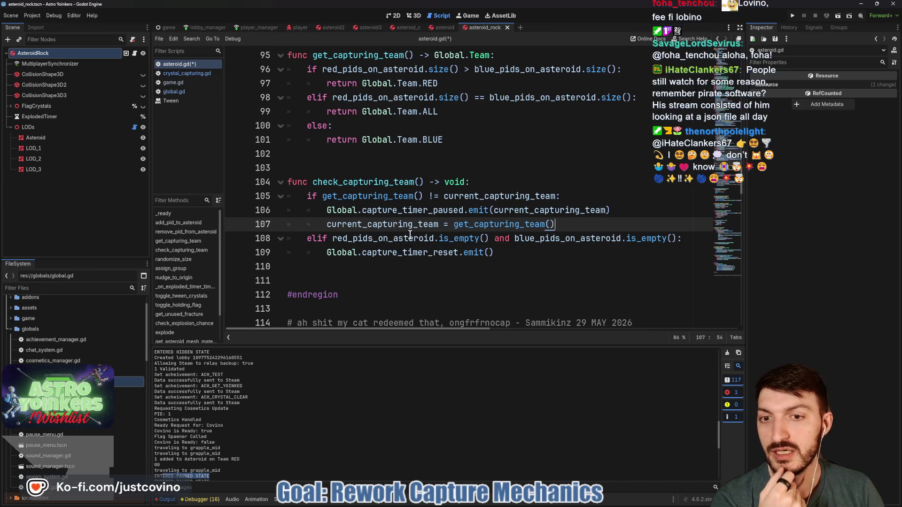
{"action": "left_click", "coordinate": [508, 256]}
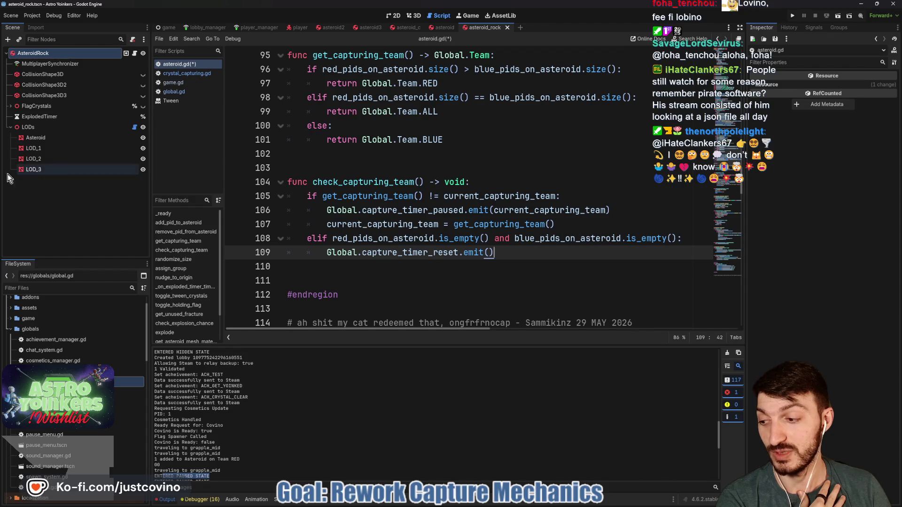
{"action": "key", "text": "alt+Tab"}
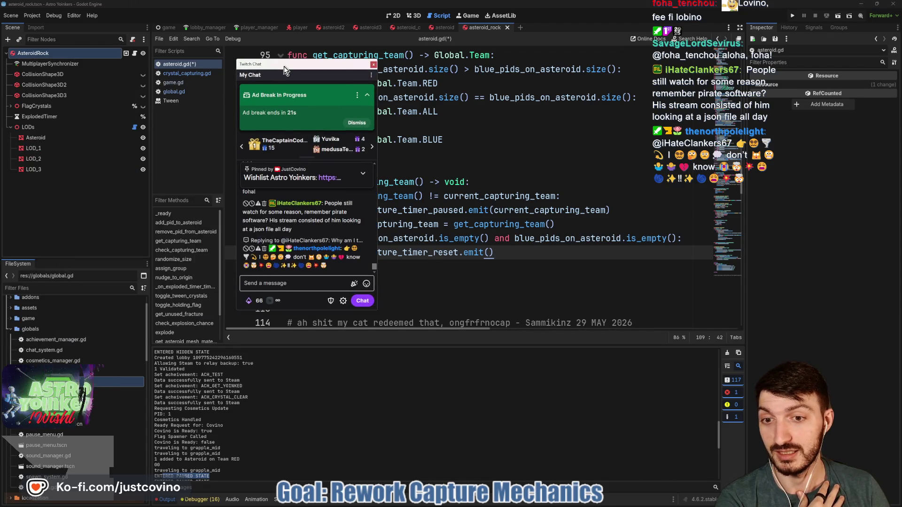
{"action": "key", "text": "alt+Tab"}
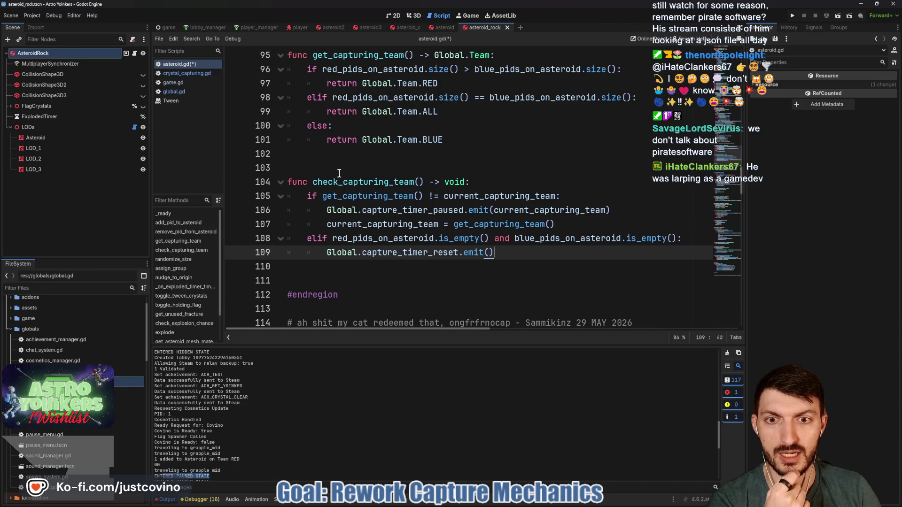
Add an empty indented line 108 after the current_capturing_team reassignment in check_capturing_team.
{"action": "left_click", "coordinate": [337, 171]}
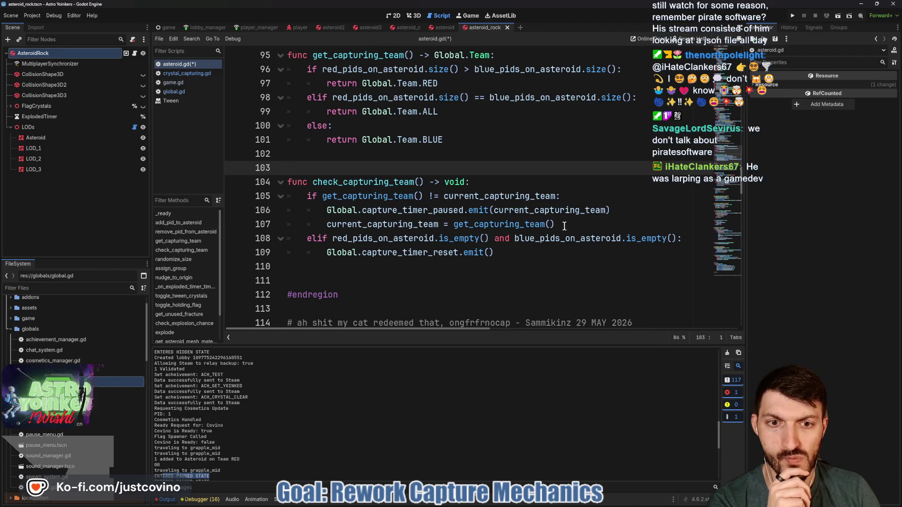
{"action": "left_click", "coordinate": [562, 224]}
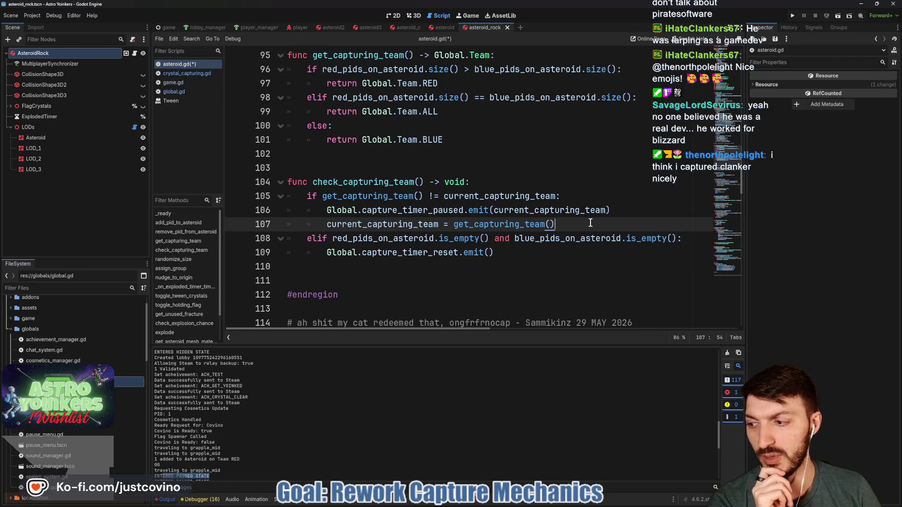
{"action": "key", "text": "Return"}
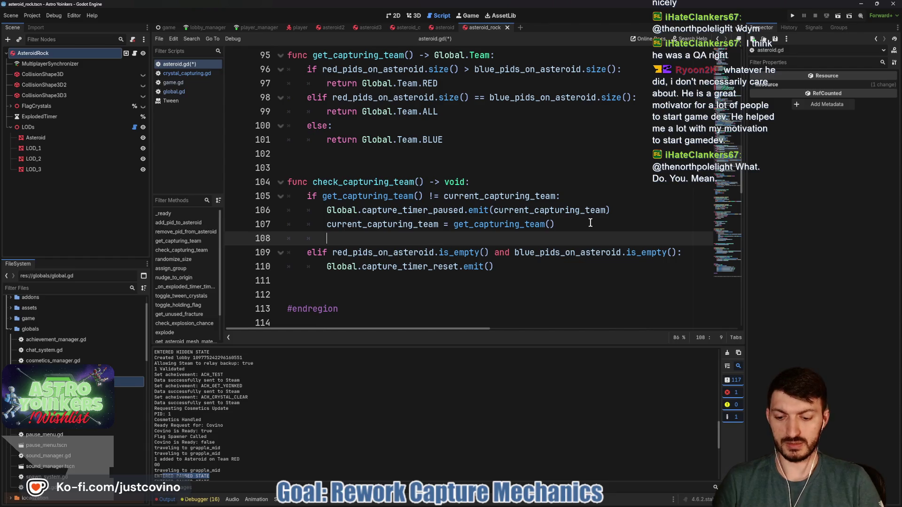
Write Global.capture_timer_started.emit(current_capturing_team) on line 108 and save the script.
{"action": "type", "text": "Global."}
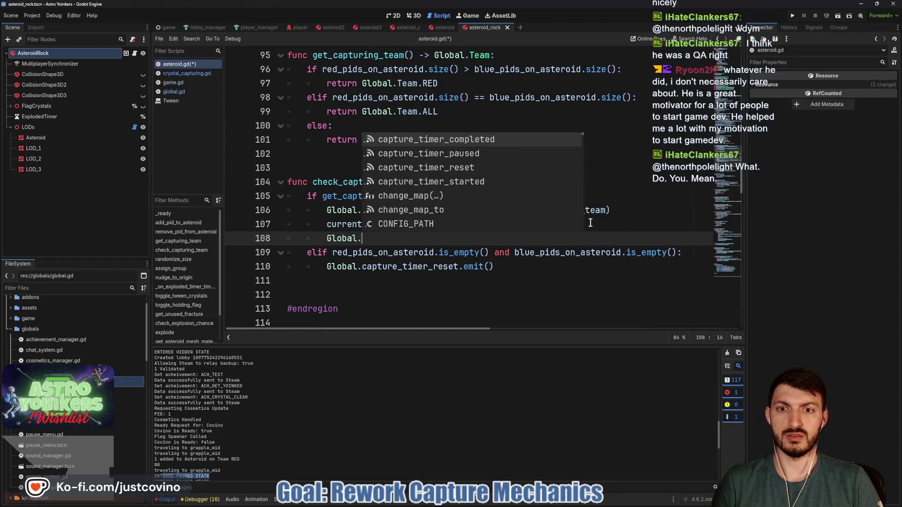
{"action": "key", "text": "Down"}
{"action": "key", "text": "Down"}
{"action": "key", "text": "Down"}
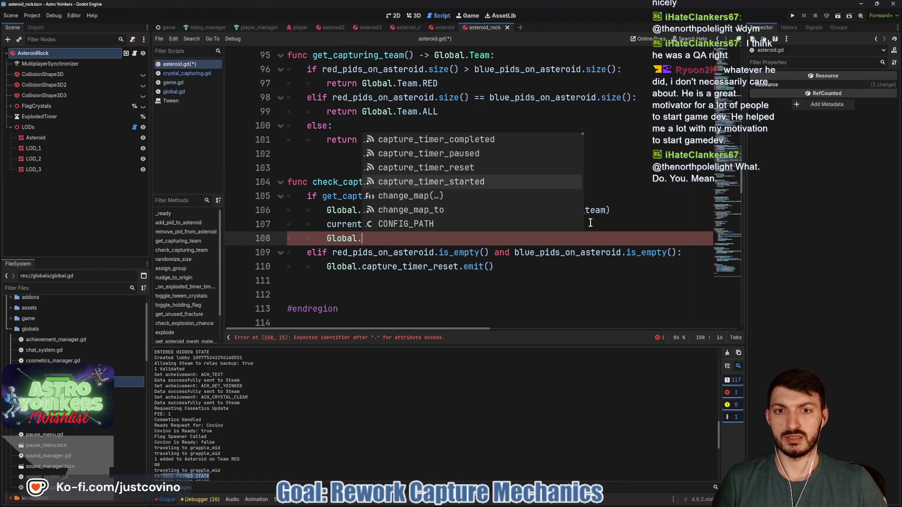
{"action": "key", "text": "Return"}
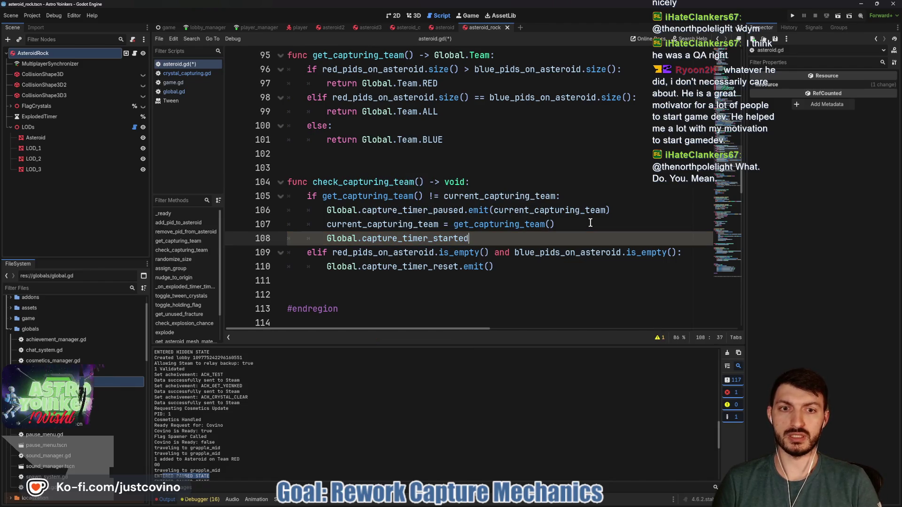
{"action": "type", "text": ".emit(curre"}
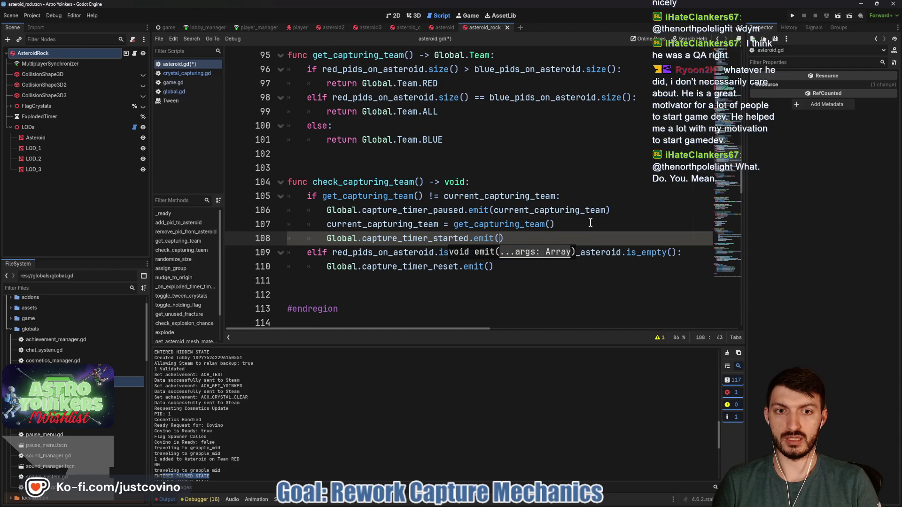
{"action": "key", "text": "Return"}
{"action": "key", "text": "ctrl+s"}
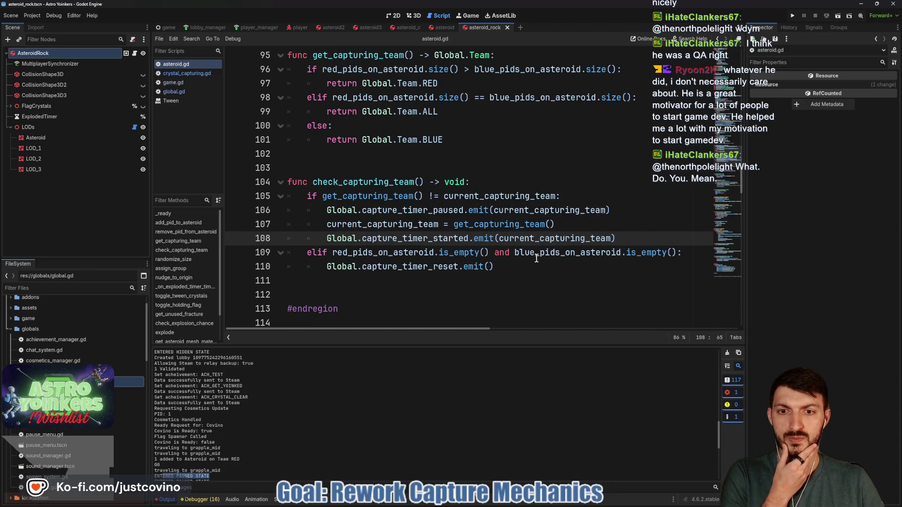
{"action": "left_click", "coordinate": [521, 266]}
Call check_capturing_team() on line 92 at the end of remove_pid_from_asteroid.
{"action": "scroll", "coordinate": [470, 259], "scroll_direction": "up", "scroll_amount": 6}
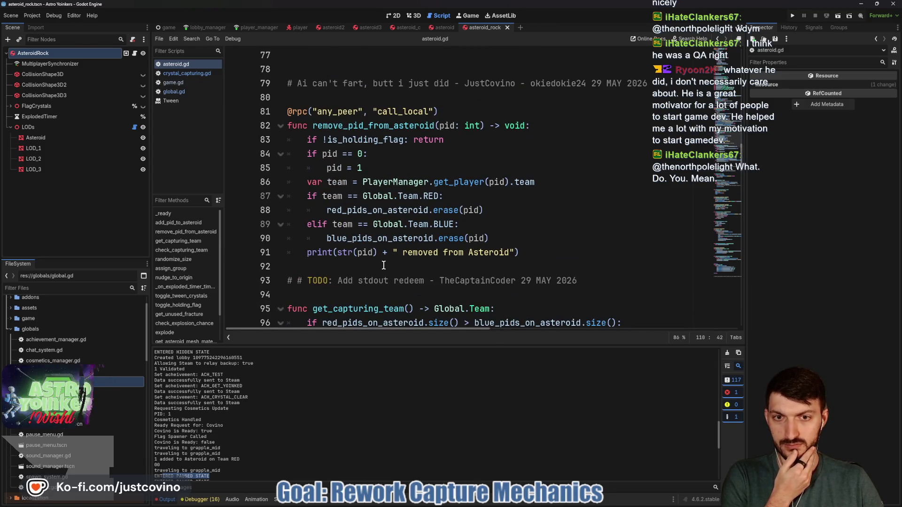
{"action": "left_click", "coordinate": [383, 265]}
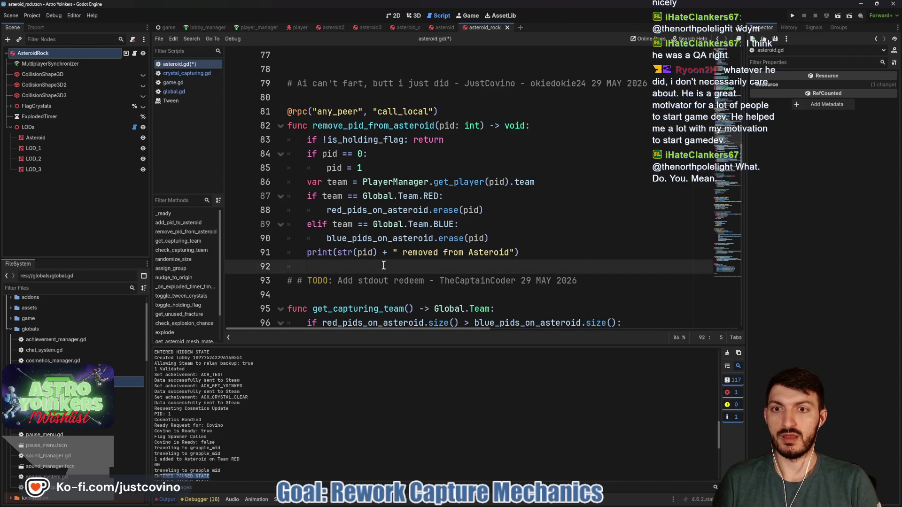
{"action": "type", "text": "check"}
{"action": "key", "text": "Return"}
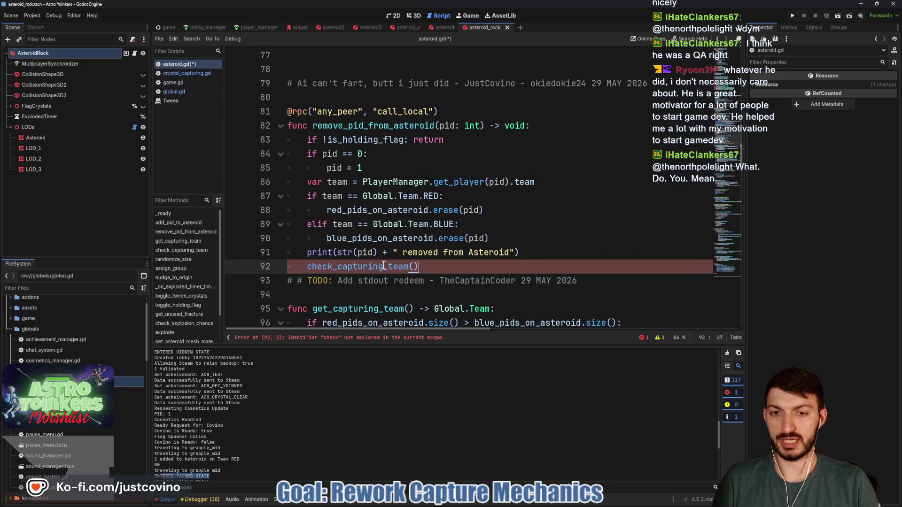
Replace add_pid_to_asteroid's old print, check and emit lines with check_capturing_team(), then save.
{"action": "scroll", "coordinate": [477, 251], "scroll_direction": "up", "scroll_amount": 6}
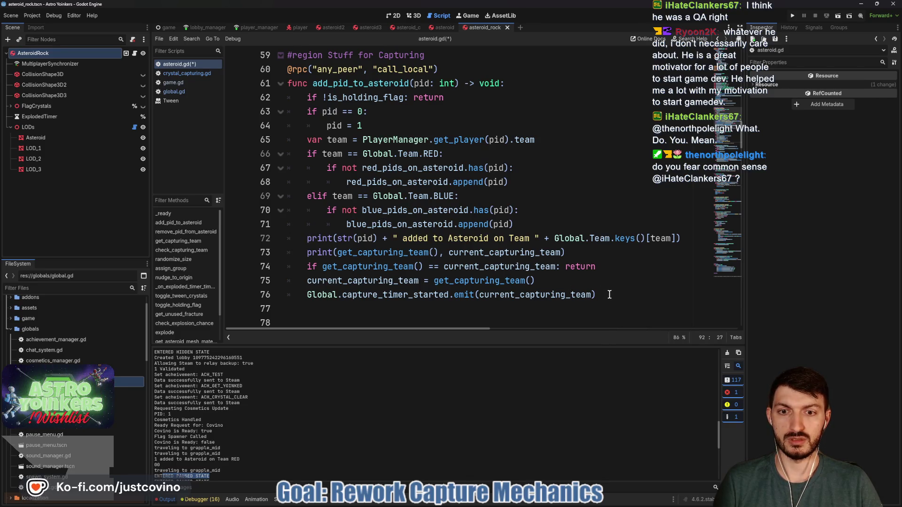
{"action": "mouse_move", "coordinate": [613, 295]}
{"action": "left_mouse_down"}
{"action": "mouse_move", "coordinate": [412, 295]}
{"action": "mouse_move", "coordinate": [305, 266]}
{"action": "mouse_move", "coordinate": [303, 252]}
{"action": "mouse_move", "coordinate": [290, 263]}
{"action": "mouse_move", "coordinate": [294, 252]}
{"action": "left_mouse_up"}
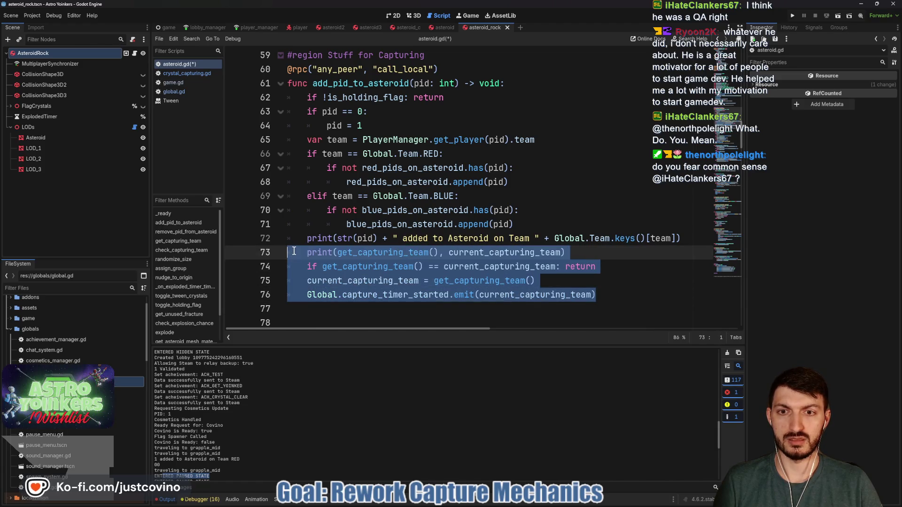
{"action": "key", "text": "BackSpace"}
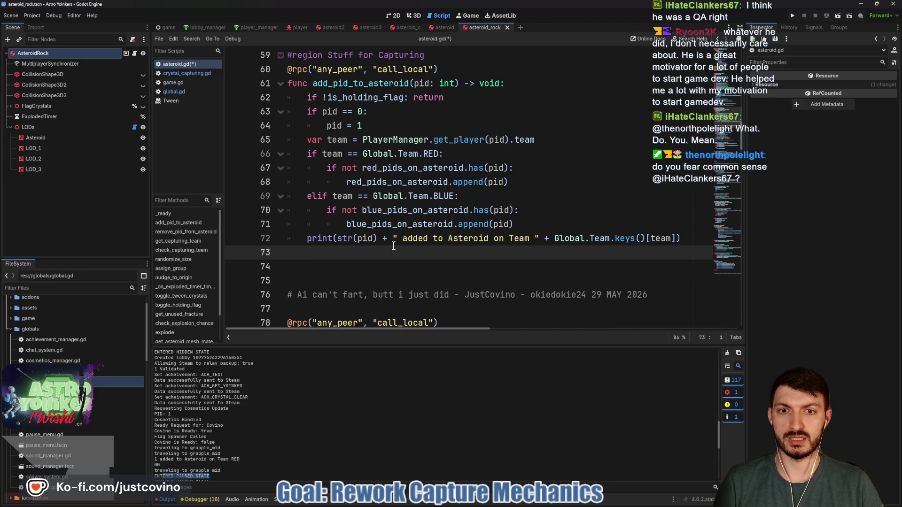
{"action": "type", "text": "check"}
{"action": "key", "text": "Return"}
{"action": "key", "text": "ctrl+s"}
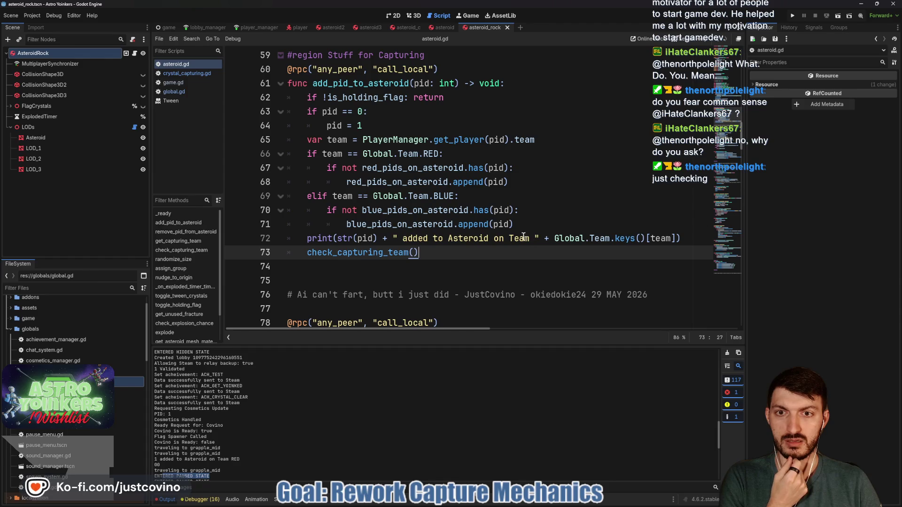
{"action": "scroll", "coordinate": [451, 210], "scroll_direction": "down", "scroll_amount": 5}
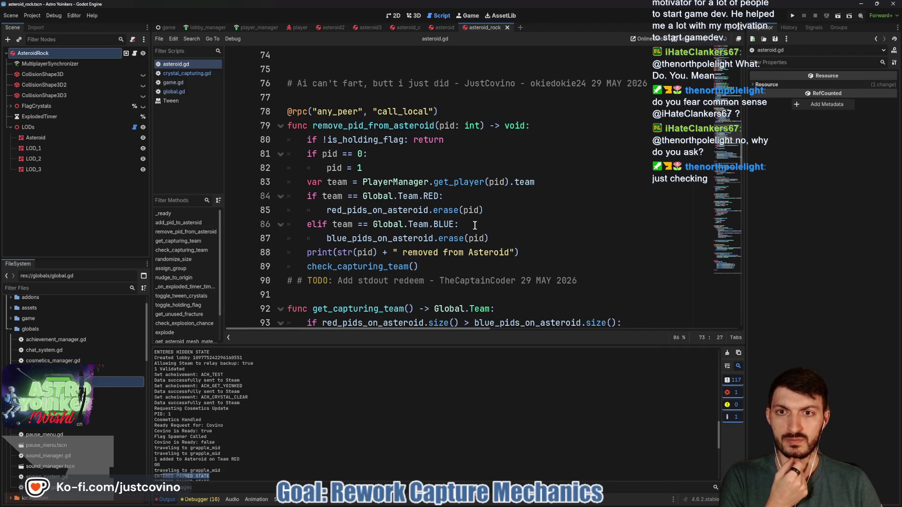
Insert a blank line below the TODO comment in asteroid.gd.
{"action": "scroll", "coordinate": [475, 225], "scroll_direction": "down", "scroll_amount": 2}
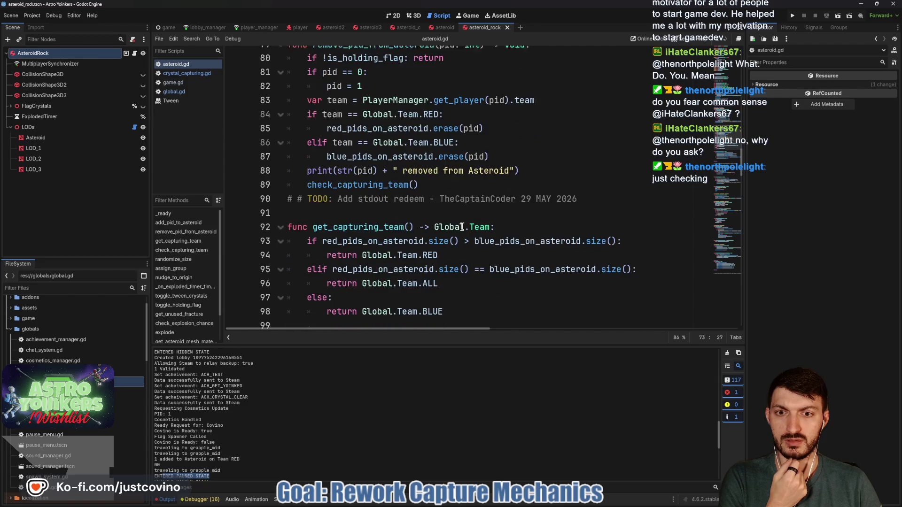
{"action": "left_click", "coordinate": [340, 211]}
{"action": "key", "text": "Return"}
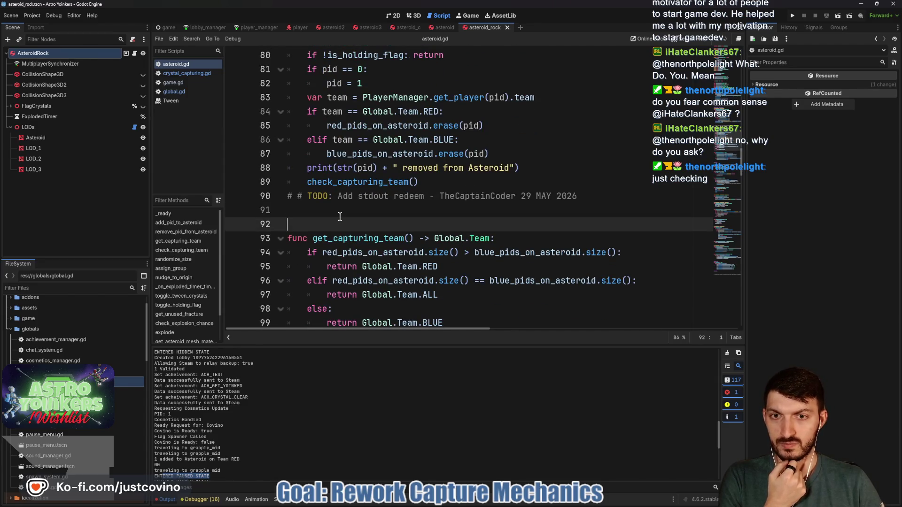
Save asteroid.gd and run Astro Yoinkers in debug with F5.
{"action": "scroll", "coordinate": [366, 216], "scroll_direction": "down", "scroll_amount": 4}
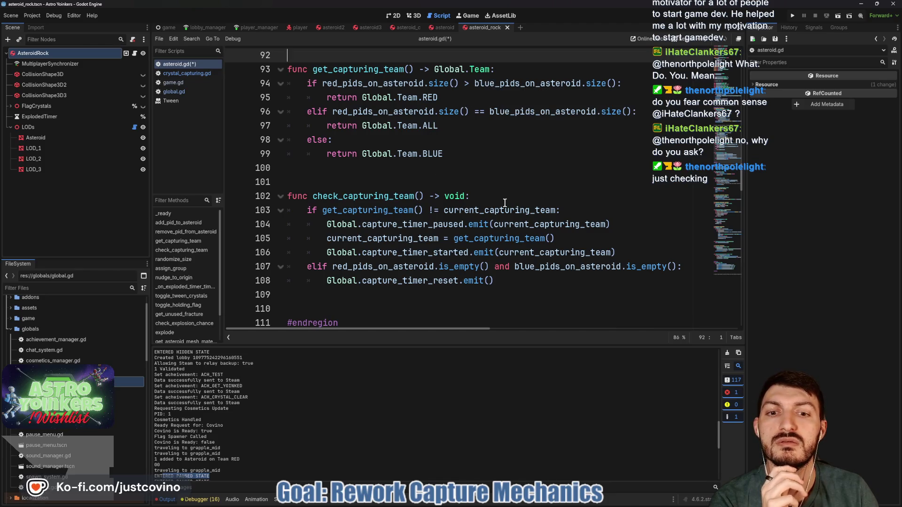
{"action": "scroll", "coordinate": [447, 242], "scroll_direction": "down", "scroll_amount": 1}
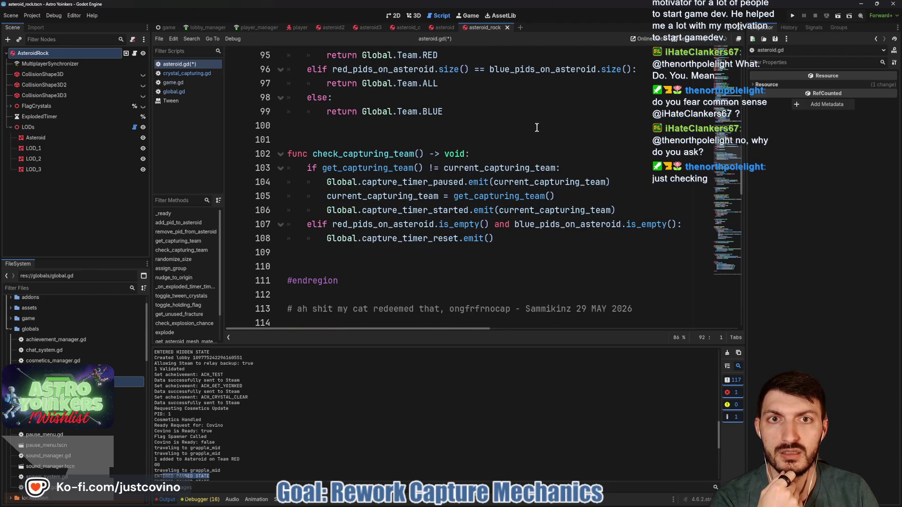
{"action": "key", "text": "F5"}
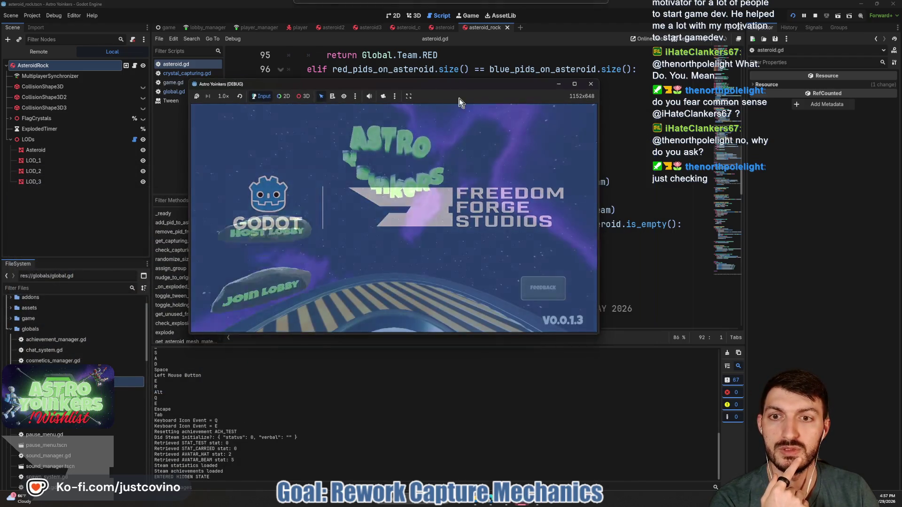
Host a lobby, walk the character onto the capture pad and asteroid, then stop the game.
{"action": "left_click", "coordinate": [283, 172]}
{"action": "left_click", "coordinate": [396, 190]}
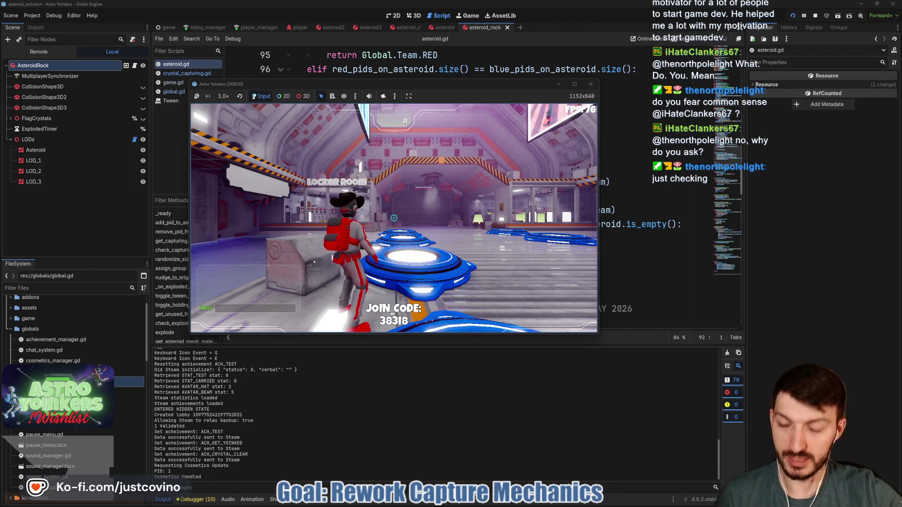
{"action": "key", "text": "w"}
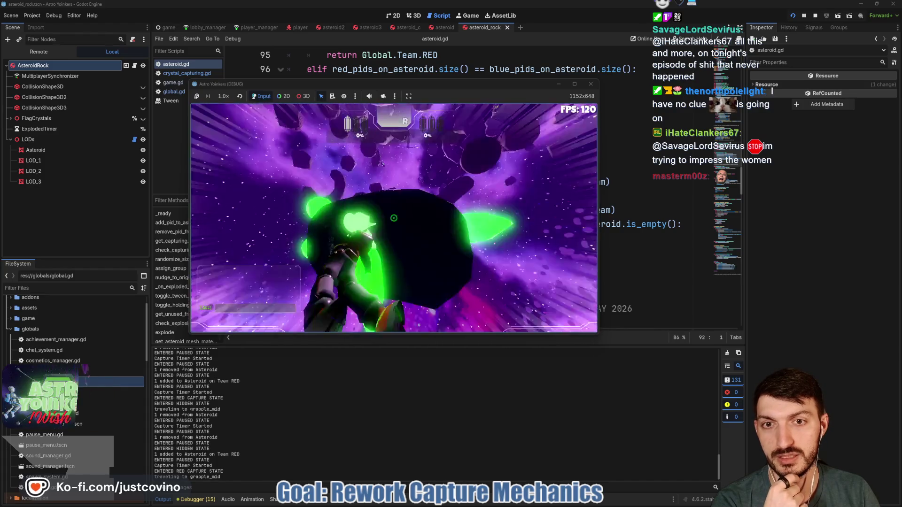
{"action": "key", "text": "F8"}
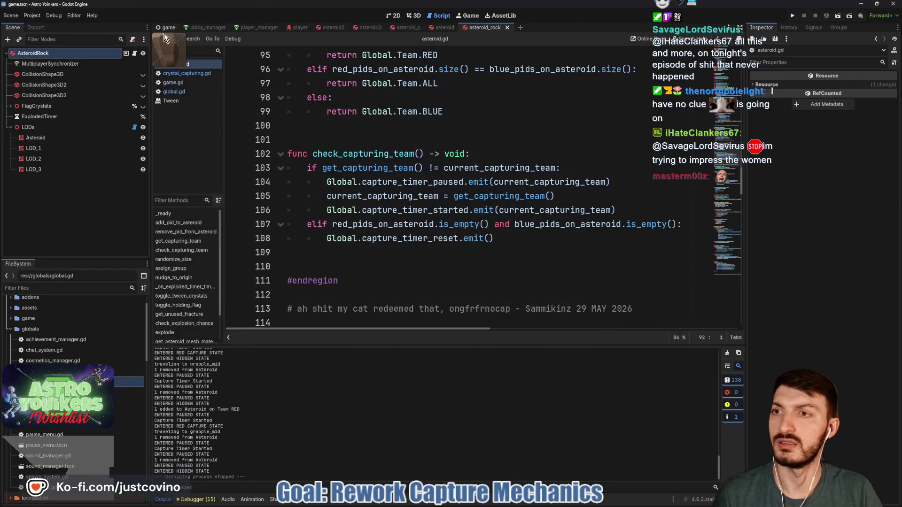
Show the game scene in the 2D canvas with the CrystalCapturing progress bars made visible.
{"action": "left_click", "coordinate": [165, 28]}
{"action": "left_click", "coordinate": [413, 15]}
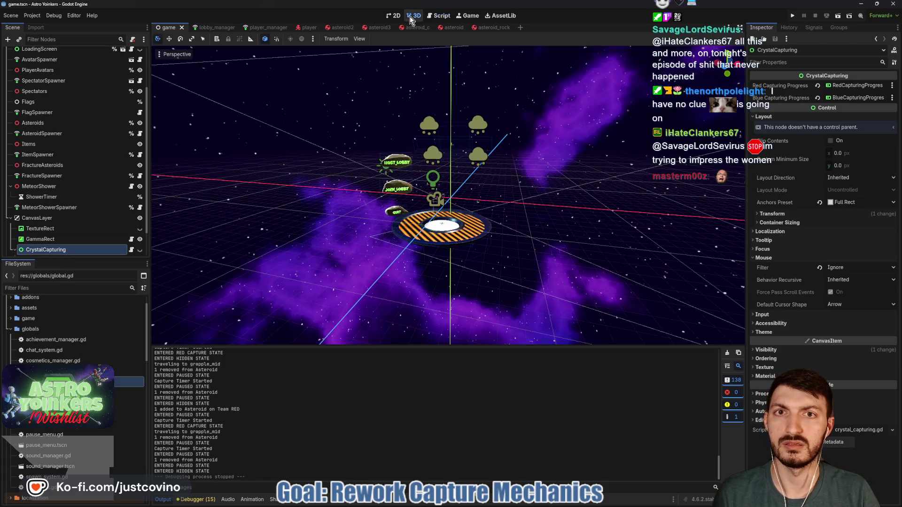
{"action": "left_click", "coordinate": [394, 16]}
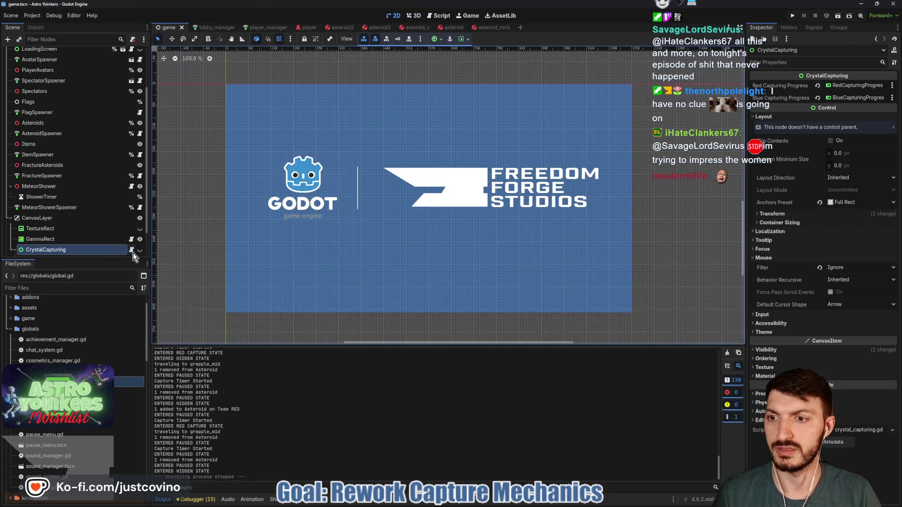
{"action": "left_click", "coordinate": [140, 249]}
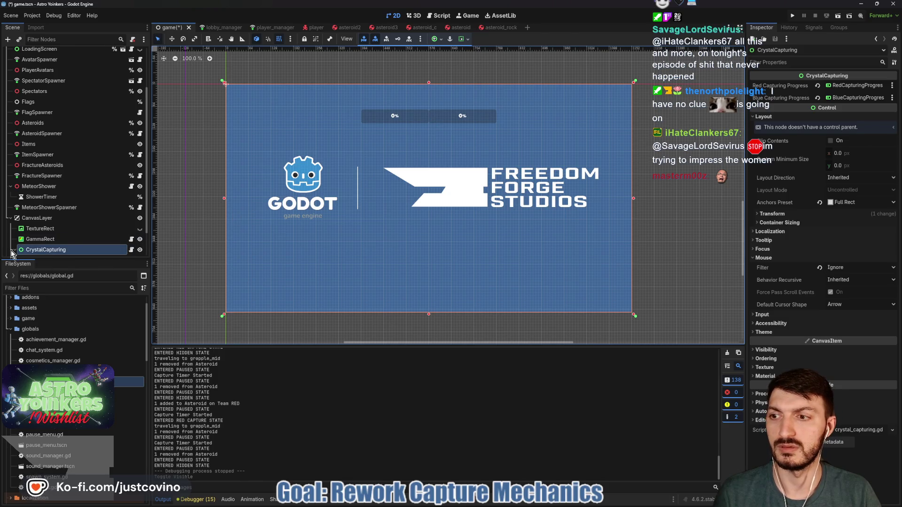
Move both RedCapturingProgressBar and BlueCapturingProgressBar 16 px lower.
{"action": "scroll", "coordinate": [165, 211], "scroll_direction": "down", "scroll_amount": 1}
{"action": "scroll", "coordinate": [66, 218], "scroll_direction": "down", "scroll_amount": 1}
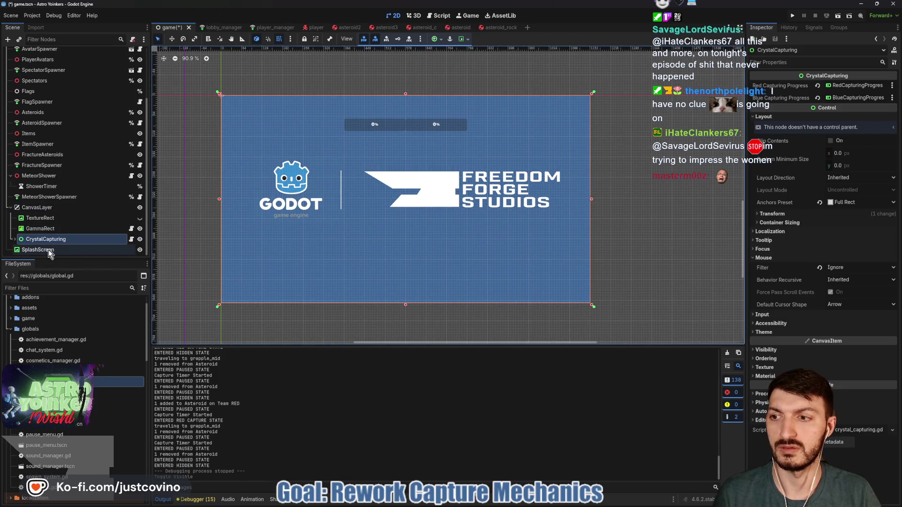
{"action": "left_click", "coordinate": [15, 239]}
{"action": "left_click", "coordinate": [51, 250]}
{"action": "scroll", "coordinate": [77, 222], "scroll_direction": "down", "scroll_amount": 2}
{"action": "left_click", "coordinate": [59, 239], "text": "shift"}
{"action": "left_click_drag", "start_coordinate": [403, 127], "coordinate": [405, 133]}
Save the game scene, hide CrystalCapturing, and open crystal_capturing.gd.
{"action": "key", "text": "ctrl+s"}
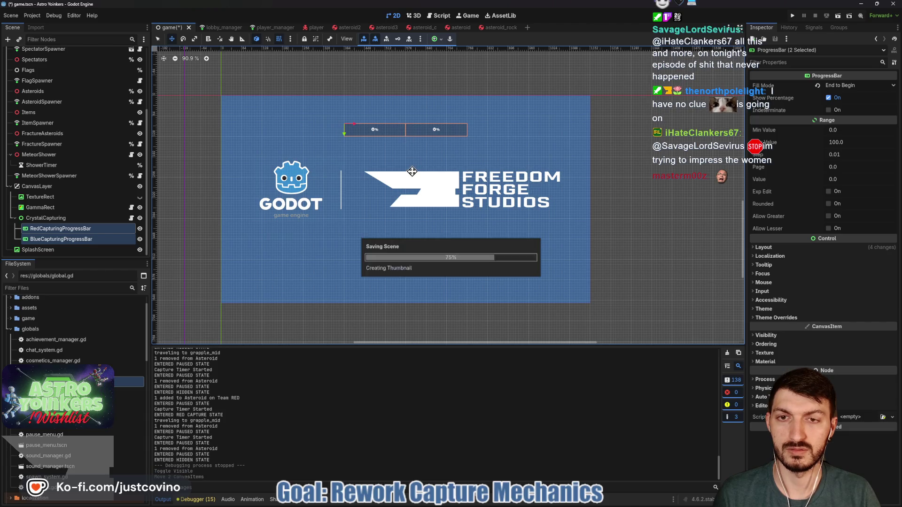
{"action": "key", "text": "ctrl+s"}
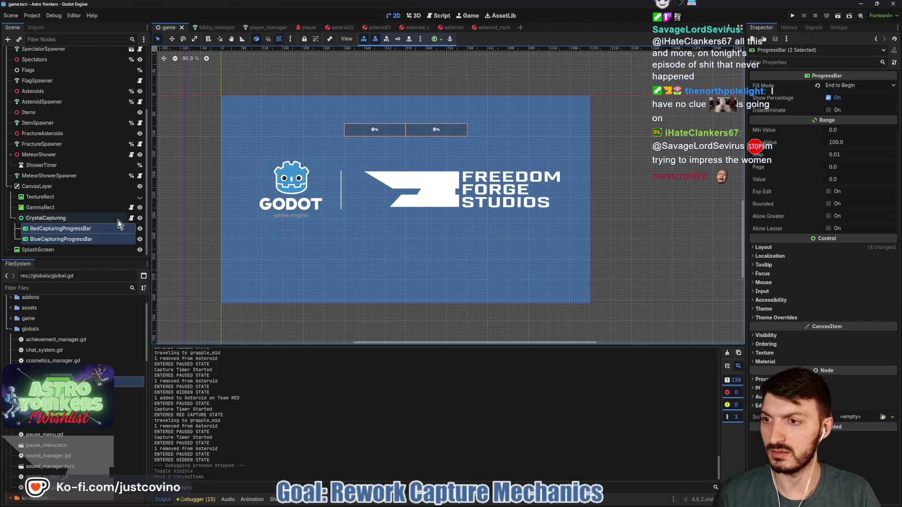
{"action": "left_click", "coordinate": [139, 218]}
{"action": "left_click", "coordinate": [131, 218]}
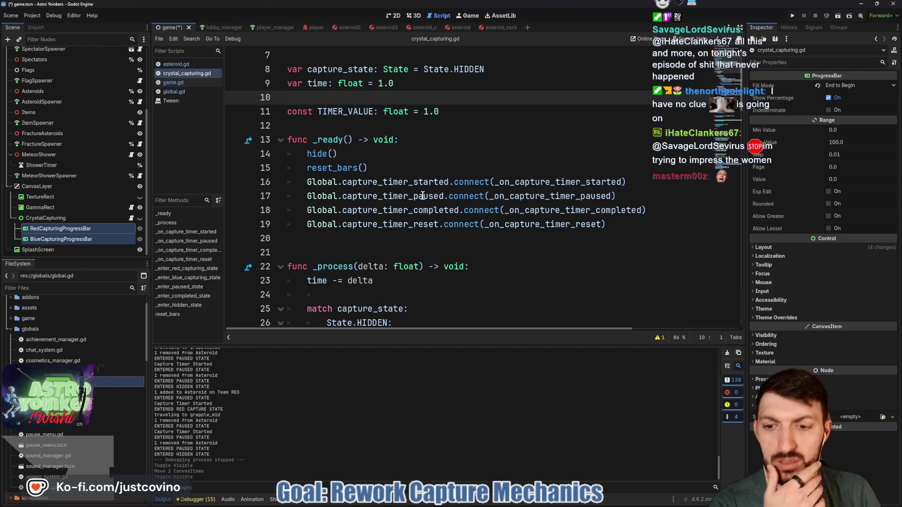
{"action": "scroll", "coordinate": [397, 244], "scroll_direction": "down", "scroll_amount": 4}
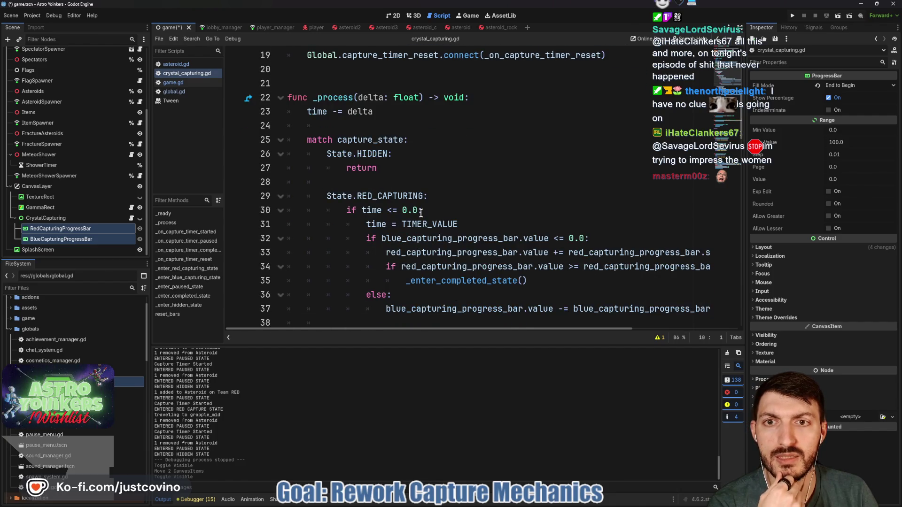
{"action": "scroll", "coordinate": [421, 214], "scroll_direction": "up", "scroll_amount": 3}
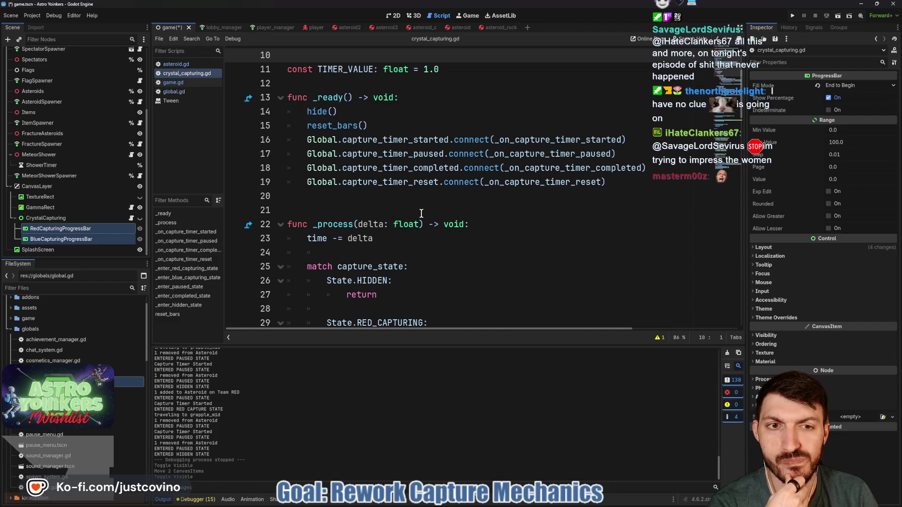
{"action": "scroll", "coordinate": [421, 213], "scroll_direction": "down", "scroll_amount": 10}
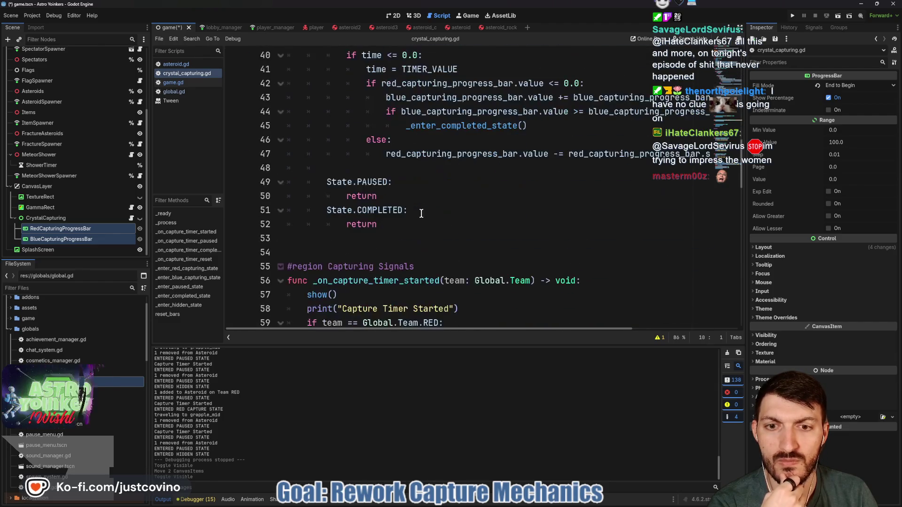
{"action": "scroll", "coordinate": [421, 214], "scroll_direction": "up", "scroll_amount": 10}
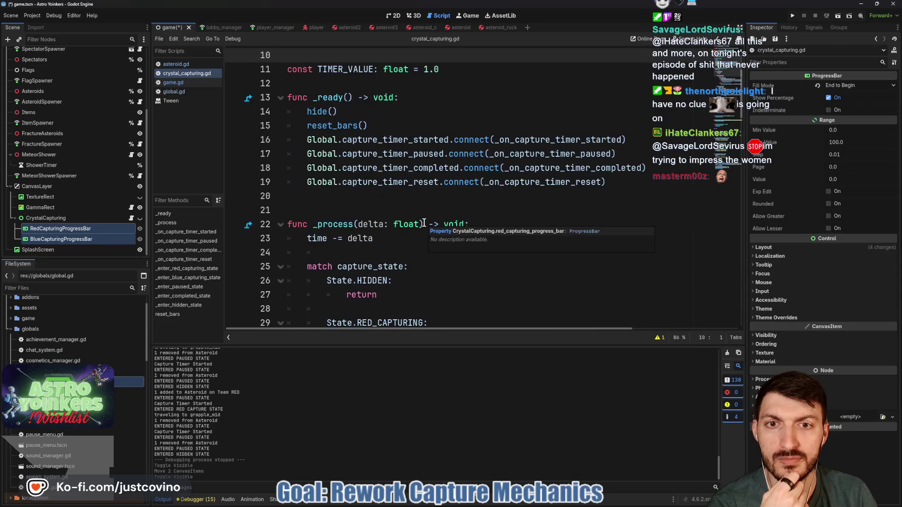
{"action": "scroll", "coordinate": [447, 198], "scroll_direction": "down", "scroll_amount": 16}
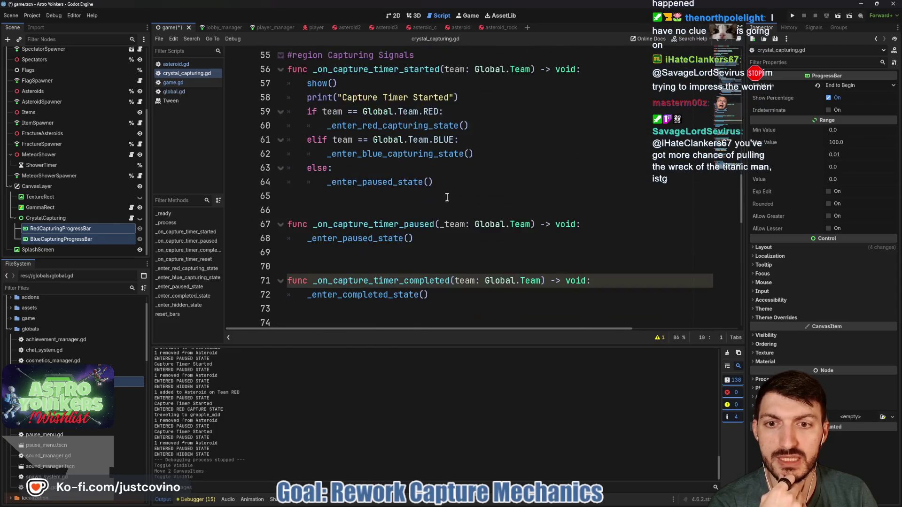
{"action": "scroll", "coordinate": [447, 198], "scroll_direction": "down", "scroll_amount": 1}
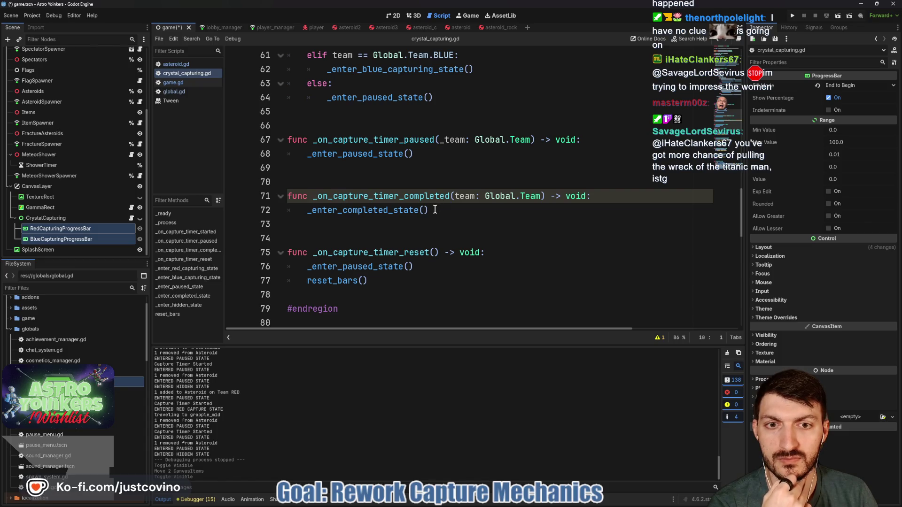
{"action": "double_click", "coordinate": [413, 210]}
{"action": "scroll", "coordinate": [470, 205], "scroll_direction": "down", "scroll_amount": 4}
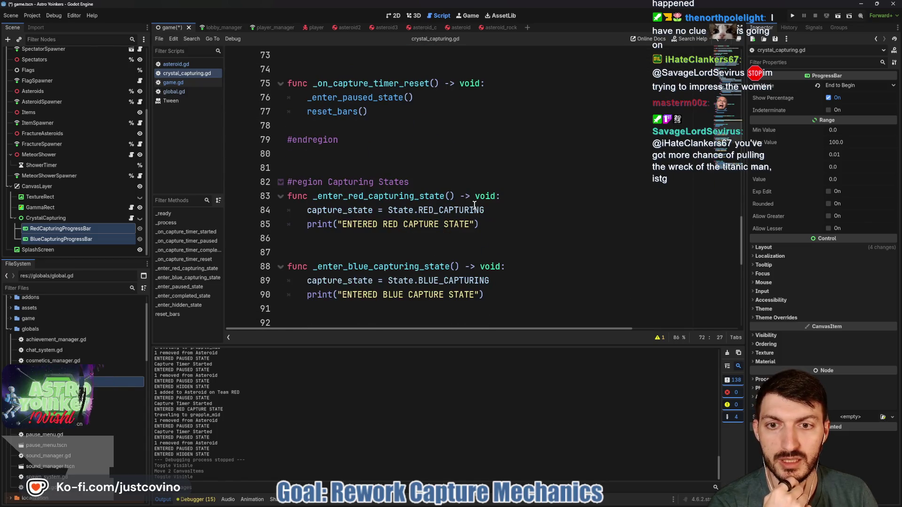
{"action": "scroll", "coordinate": [526, 214], "scroll_direction": "up", "scroll_amount": 5}
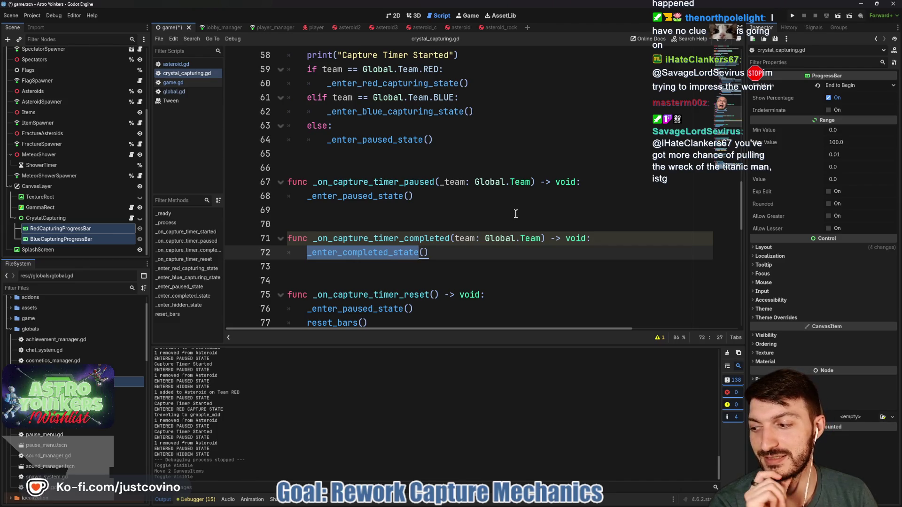
{"action": "scroll", "coordinate": [515, 214], "scroll_direction": "down", "scroll_amount": 1}
{"action": "scroll", "coordinate": [510, 214], "scroll_direction": "up", "scroll_amount": 1}
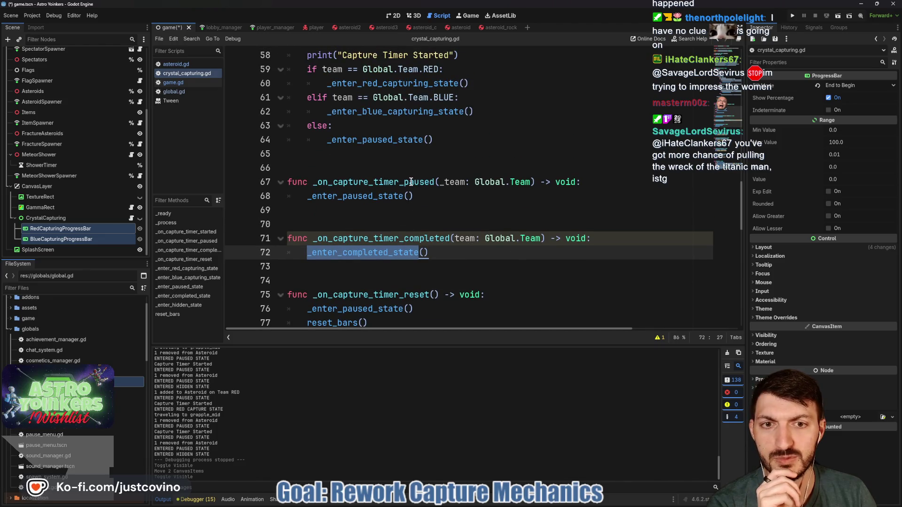
{"action": "scroll", "coordinate": [410, 197], "scroll_direction": "up", "scroll_amount": 3}
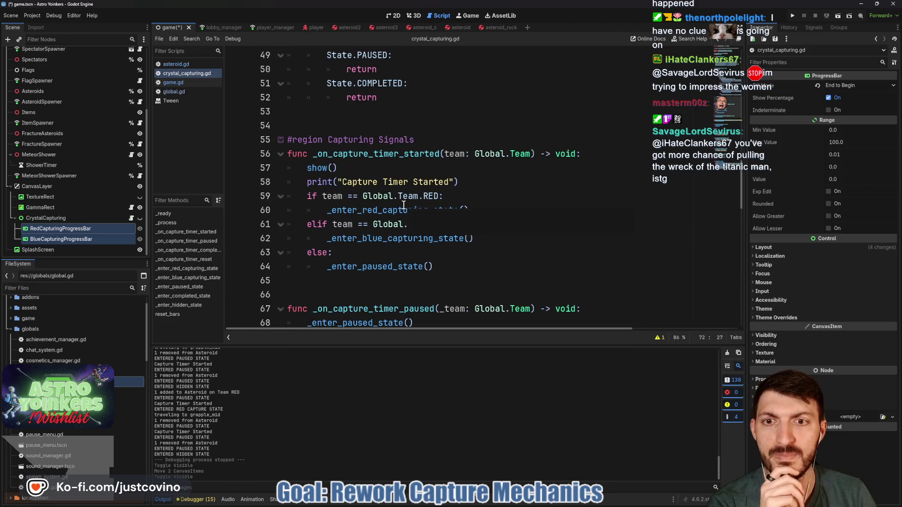
{"action": "double_click", "coordinate": [371, 155]}
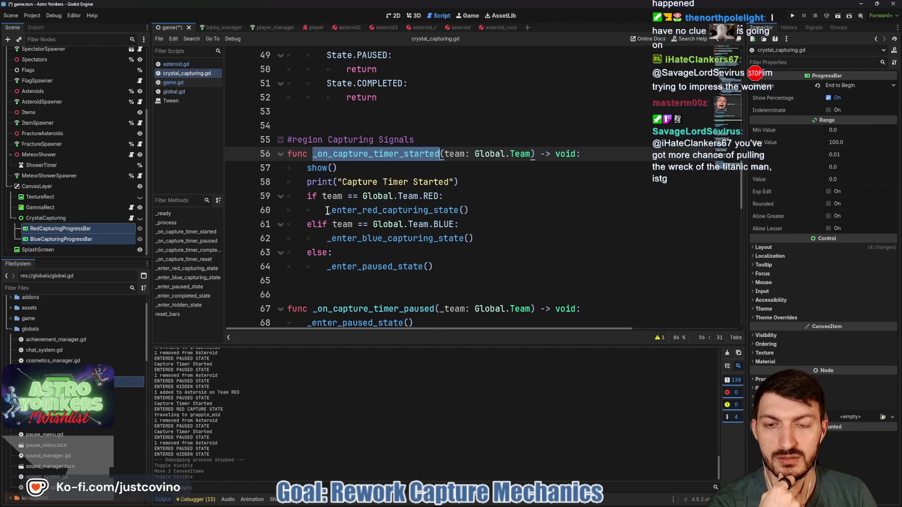
{"action": "left_click_drag", "start_coordinate": [327, 211], "coordinate": [495, 211]}
{"action": "scroll", "coordinate": [496, 211], "scroll_direction": "up", "scroll_amount": 10}
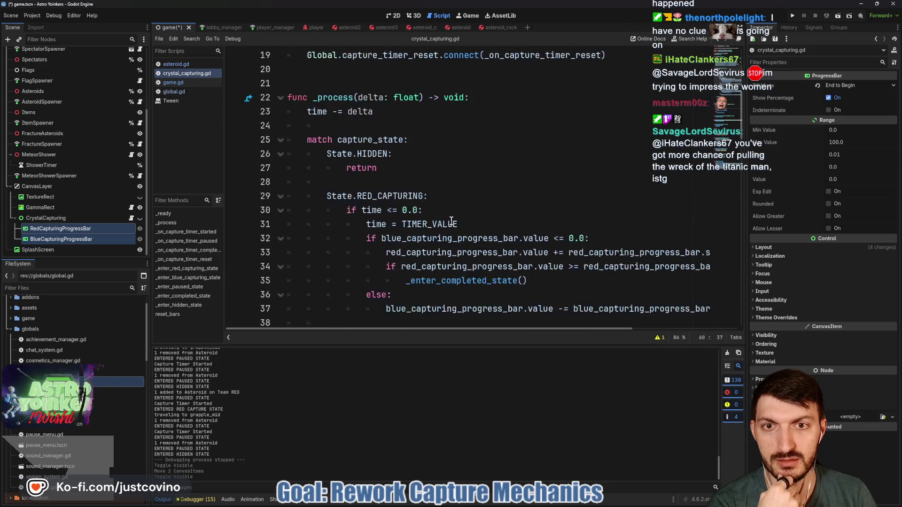
{"action": "scroll", "coordinate": [451, 221], "scroll_direction": "down", "scroll_amount": 13}
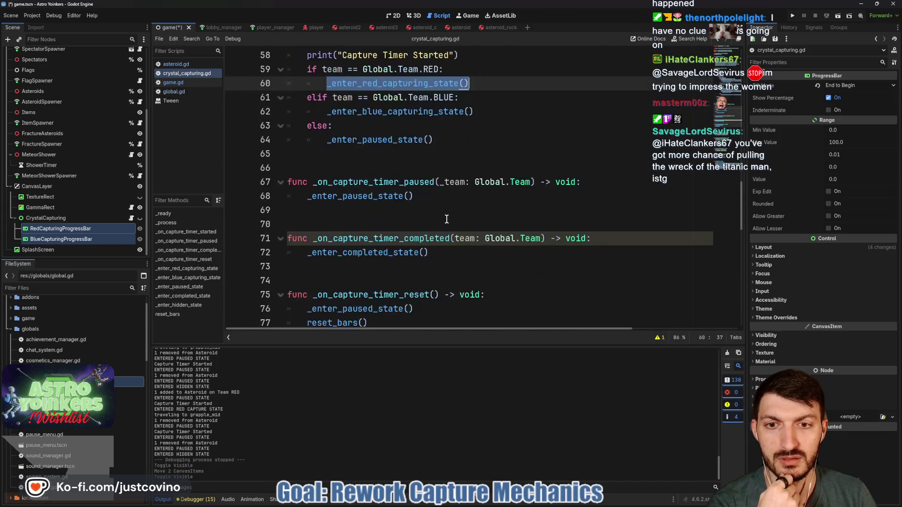
{"action": "scroll", "coordinate": [444, 219], "scroll_direction": "down", "scroll_amount": 7}
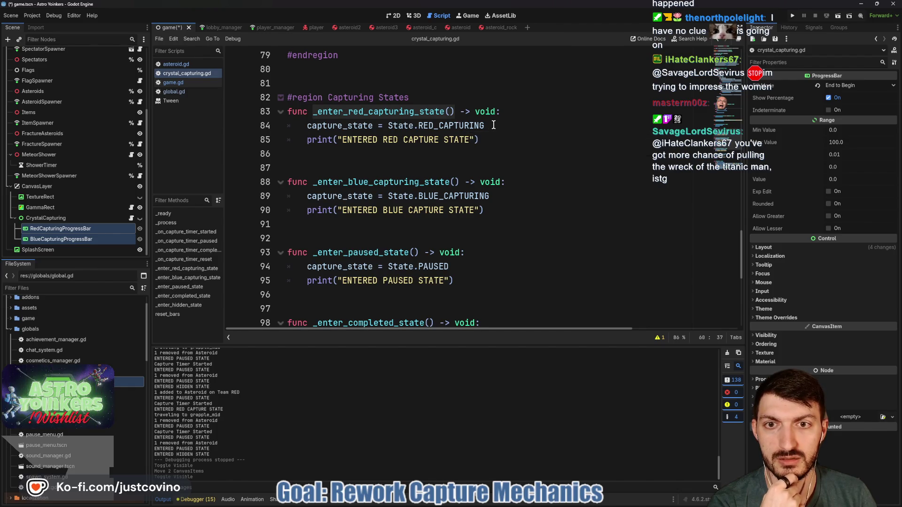
{"action": "scroll", "coordinate": [490, 170], "scroll_direction": "up", "scroll_amount": 20}
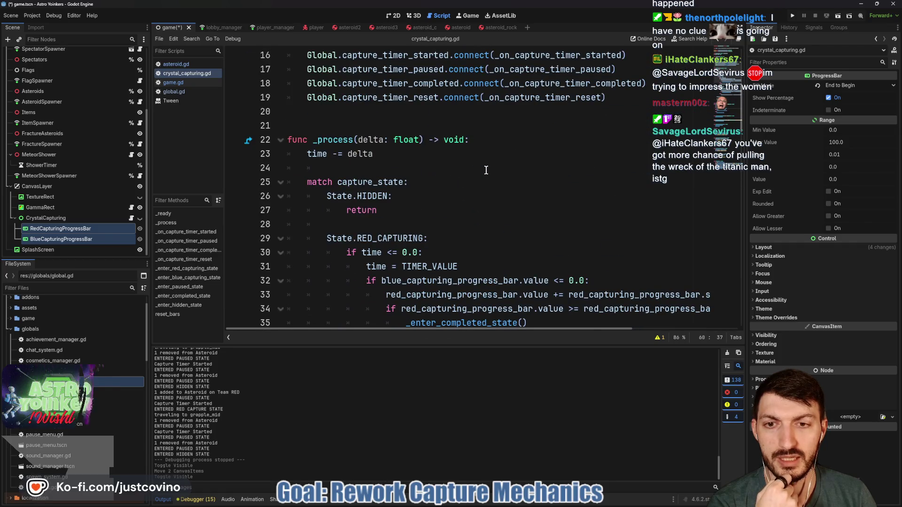
{"action": "scroll", "coordinate": [489, 170], "scroll_direction": "down", "scroll_amount": 7}
{"action": "scroll", "coordinate": [485, 170], "scroll_direction": "up", "scroll_amount": 7}
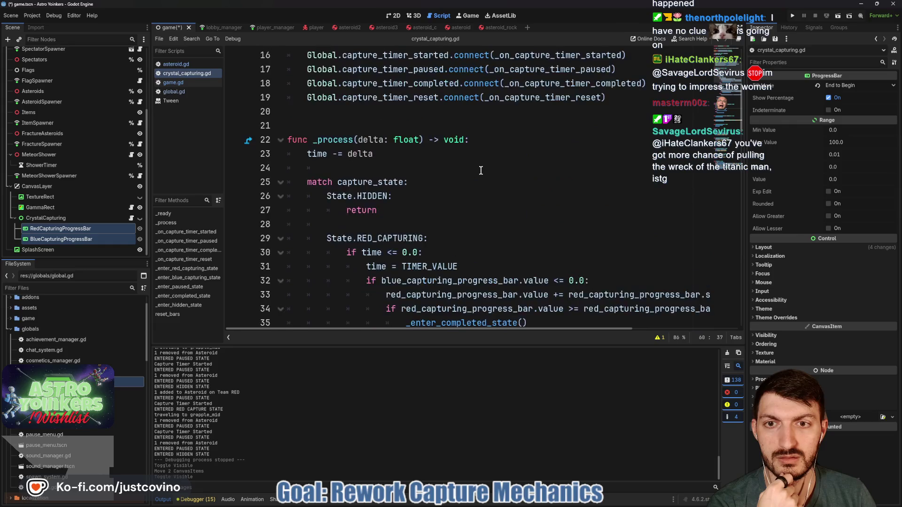
{"action": "scroll", "coordinate": [310, 176], "scroll_direction": "down", "scroll_amount": 8}
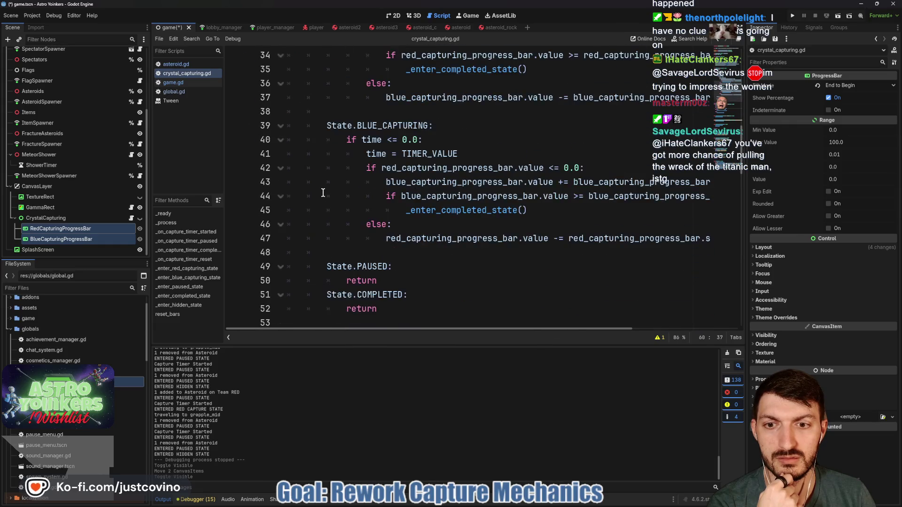
Insert a blank line after line 50's PAUSED return in crystal_capturing.gd, then clear the output log.
{"action": "left_click", "coordinate": [398, 195]}
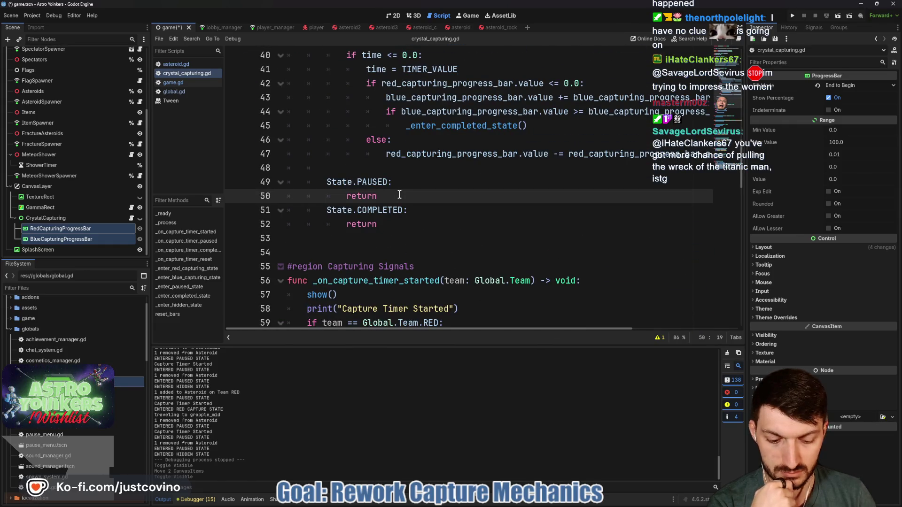
{"action": "key", "text": "Return"}
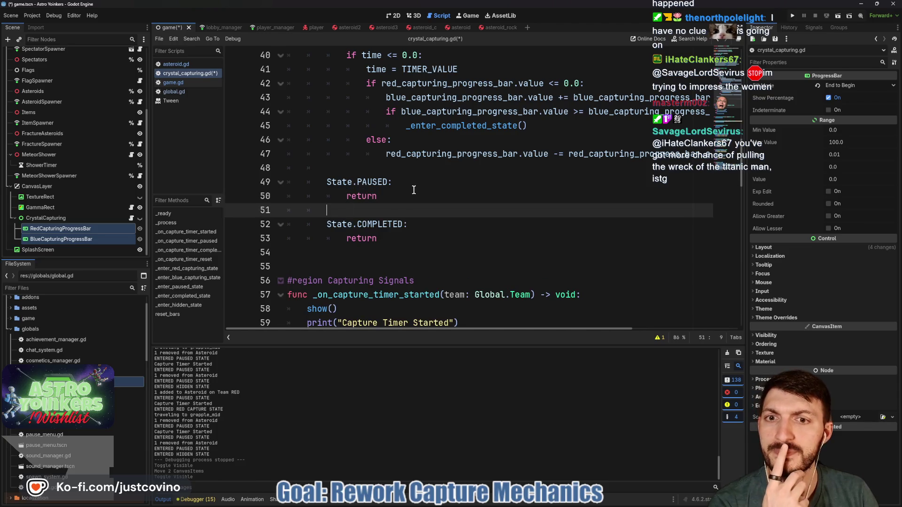
{"action": "scroll", "coordinate": [407, 185], "scroll_direction": "down", "scroll_amount": 7}
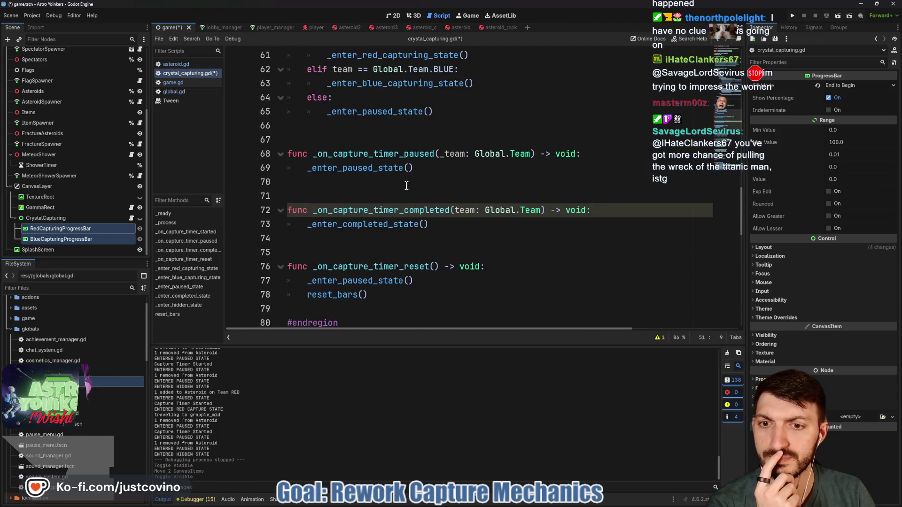
{"action": "scroll", "coordinate": [407, 185], "scroll_direction": "down", "scroll_amount": 4}
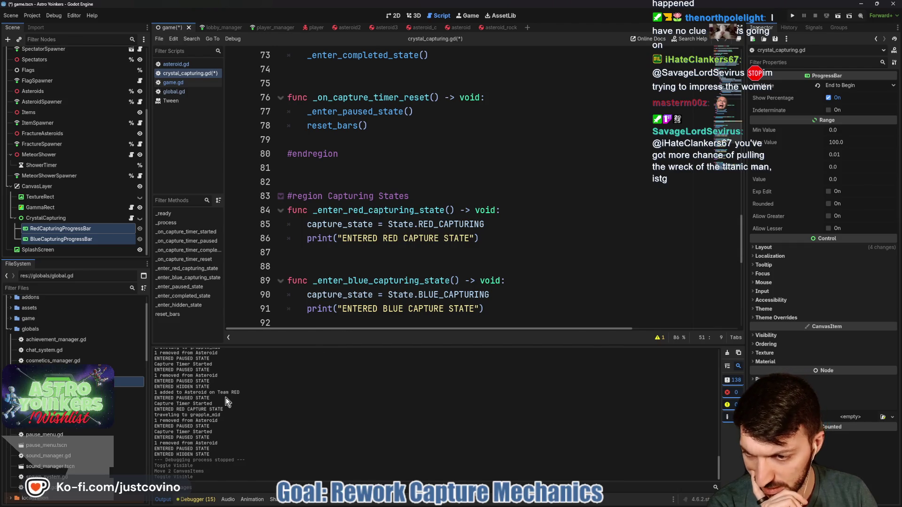
{"action": "scroll", "coordinate": [224, 404], "scroll_direction": "up", "scroll_amount": 6}
{"action": "scroll", "coordinate": [219, 416], "scroll_direction": "up", "scroll_amount": 3}
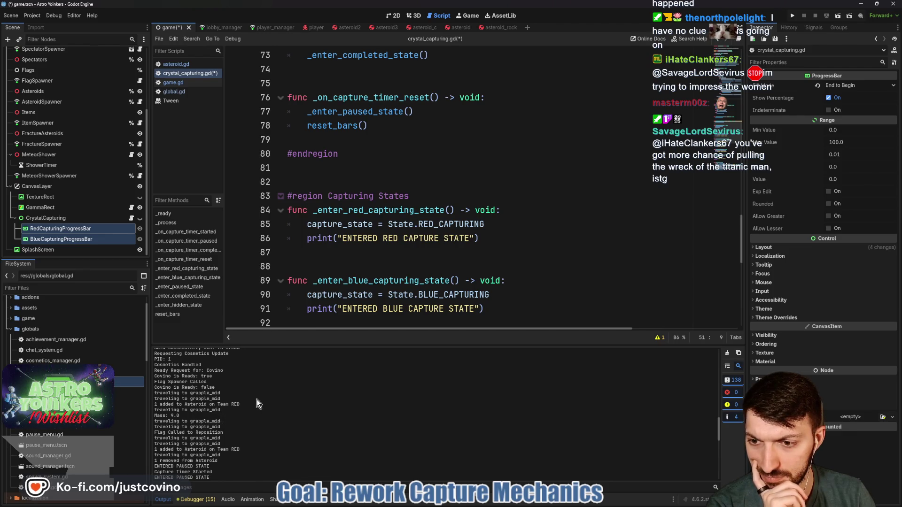
{"action": "left_click", "coordinate": [727, 352]}
Run the game and choose Host Lobby from its main menu.
{"action": "left_click", "coordinate": [793, 16]}
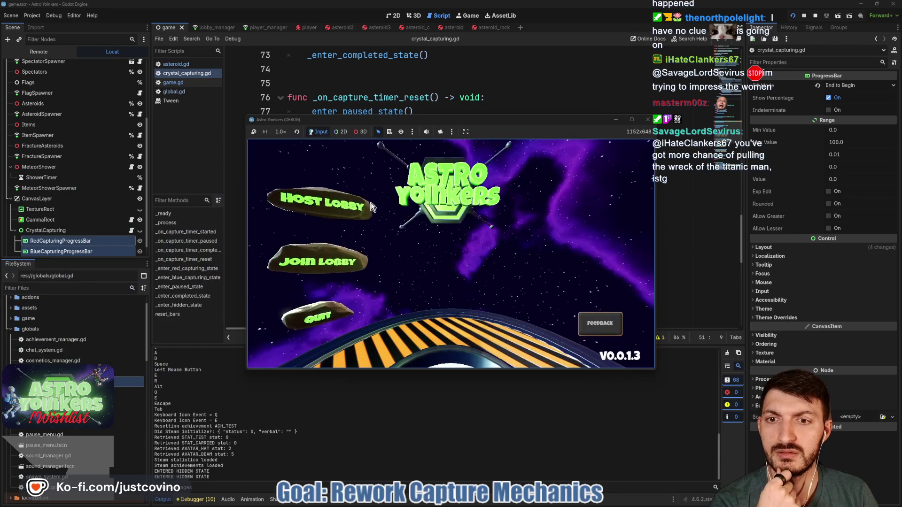
{"action": "left_click", "coordinate": [370, 206]}
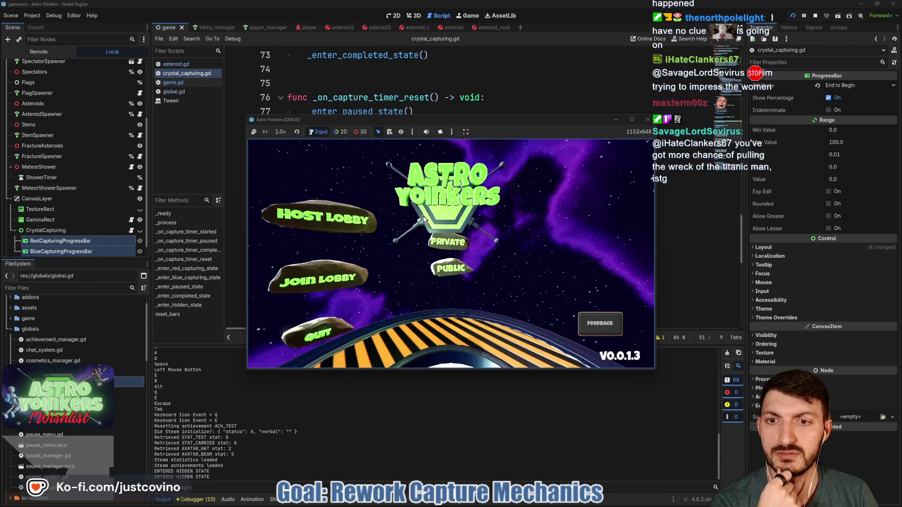
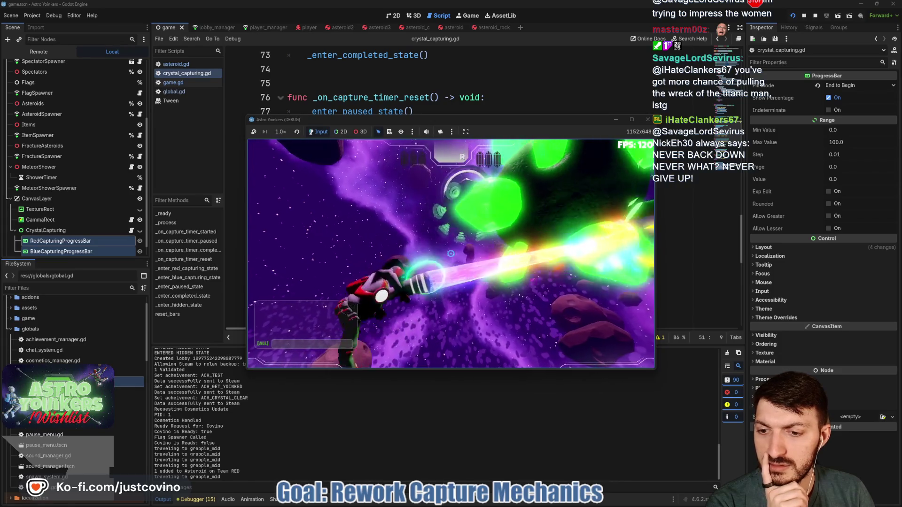
Stop the running debug game and open the asteroid.gd script.
{"action": "key", "text": "F8"}
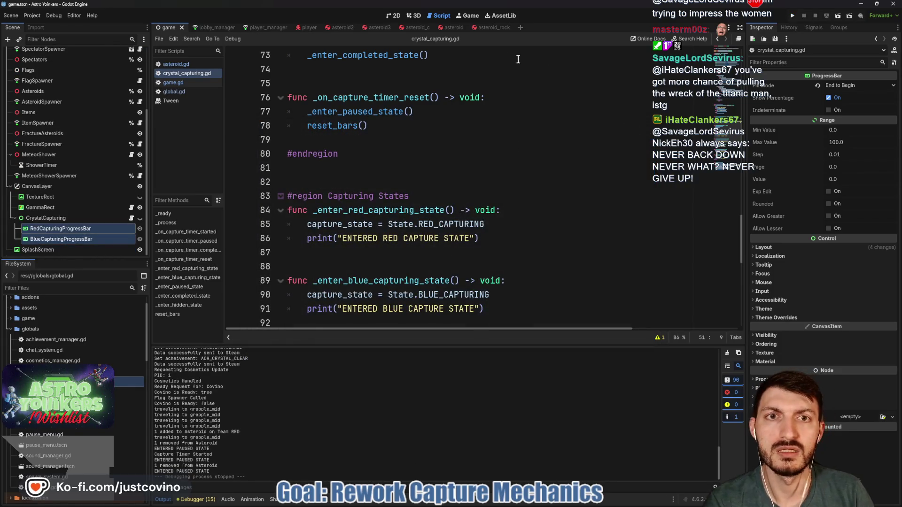
{"action": "left_click", "coordinate": [487, 27]}
{"action": "scroll", "coordinate": [382, 244], "scroll_direction": "up", "scroll_amount": 5}
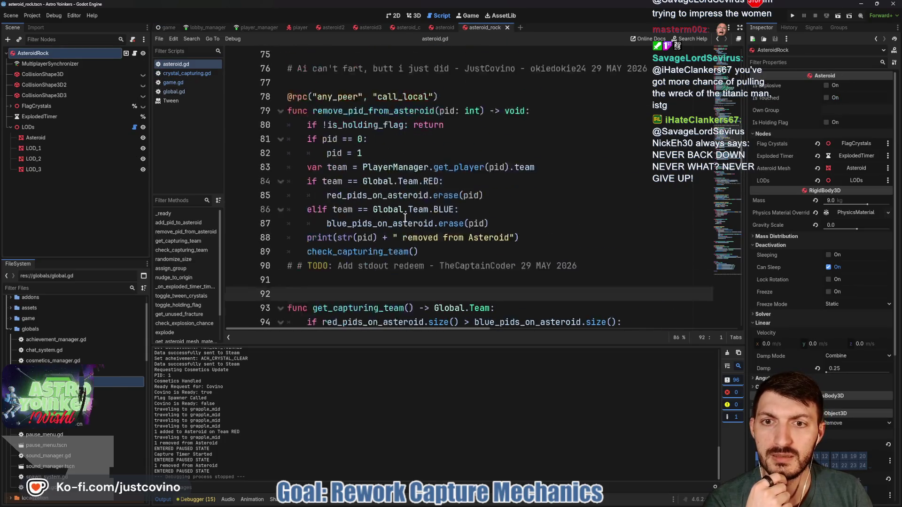
{"action": "scroll", "coordinate": [355, 248], "scroll_direction": "up", "scroll_amount": 4}
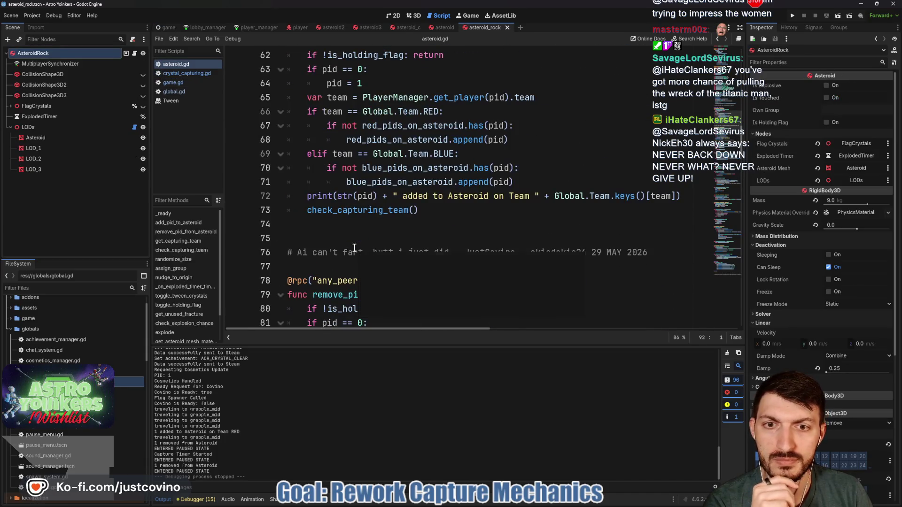
Trace the line 72 print to check_capturing_team and get_capturing_team's RED/ALL/BLUE returns.
{"action": "left_click", "coordinate": [403, 196]}
{"action": "triple_click", "coordinate": [688, 196]}
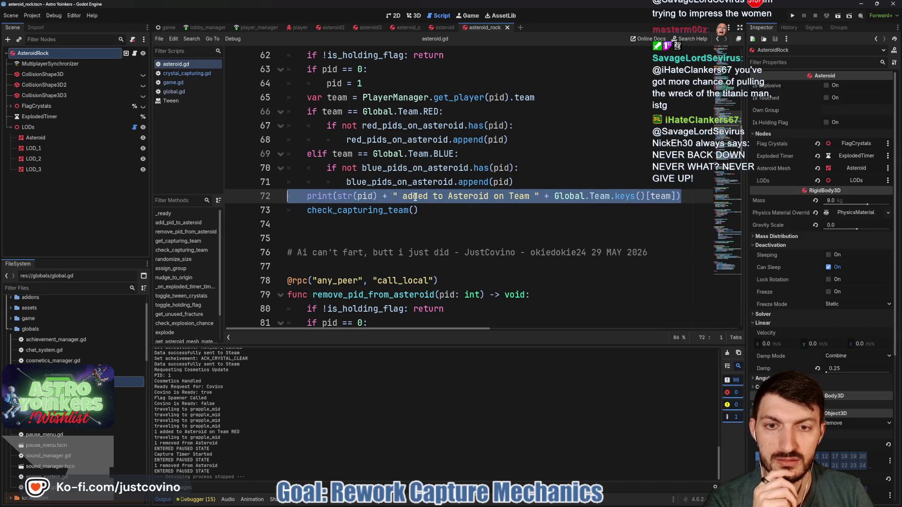
{"action": "double_click", "coordinate": [357, 210]}
{"action": "scroll", "coordinate": [470, 212], "scroll_direction": "down", "scroll_amount": 11}
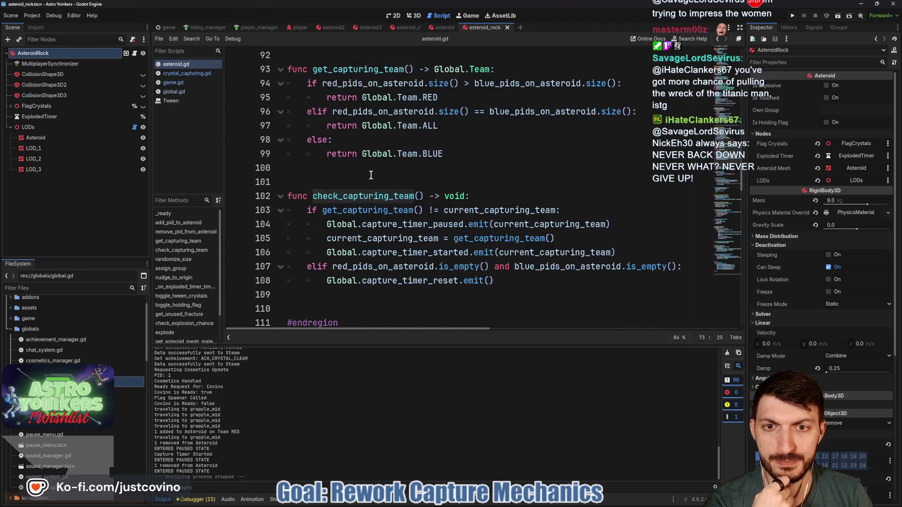
{"action": "double_click", "coordinate": [355, 169]}
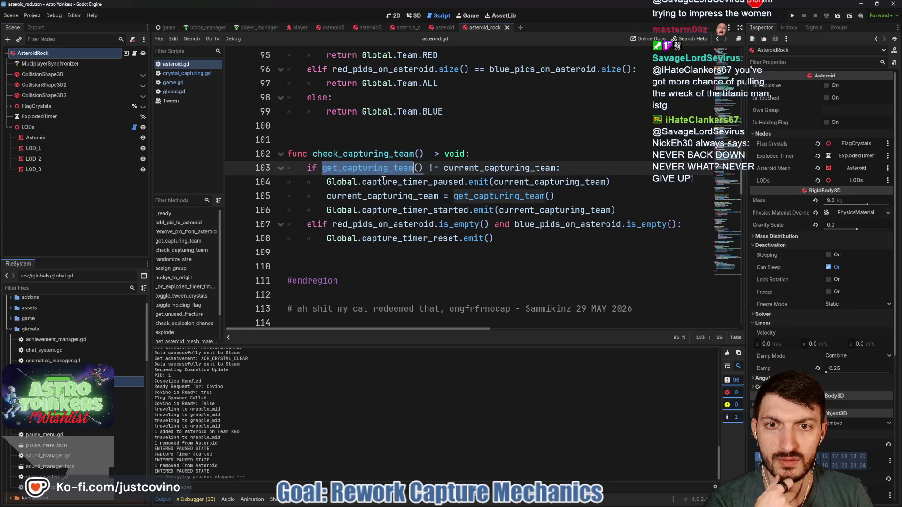
{"action": "scroll", "coordinate": [371, 197], "scroll_direction": "up", "scroll_amount": 6}
{"action": "scroll", "coordinate": [385, 202], "scroll_direction": "down", "scroll_amount": 5}
{"action": "scroll", "coordinate": [367, 188], "scroll_direction": "up", "scroll_amount": 2}
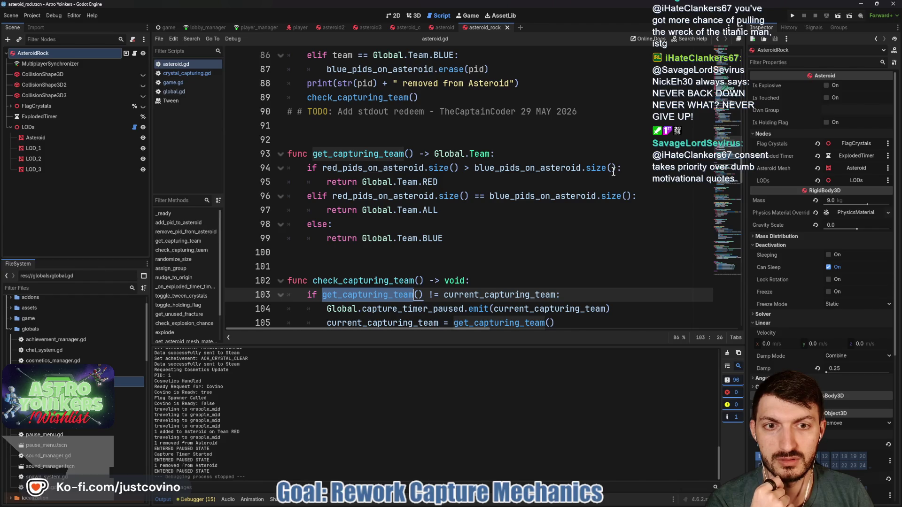
{"action": "left_click_drag", "start_coordinate": [463, 181], "coordinate": [360, 178]}
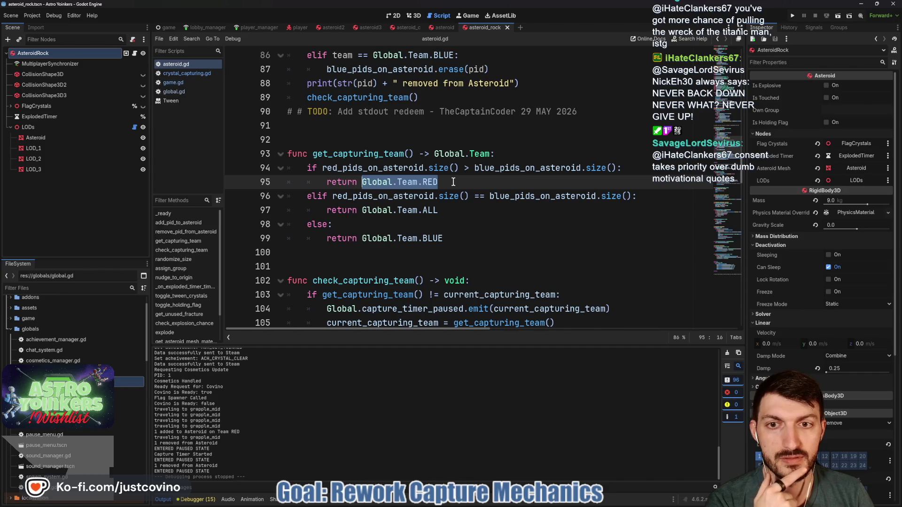
{"action": "scroll", "coordinate": [455, 183], "scroll_direction": "down", "scroll_amount": 2}
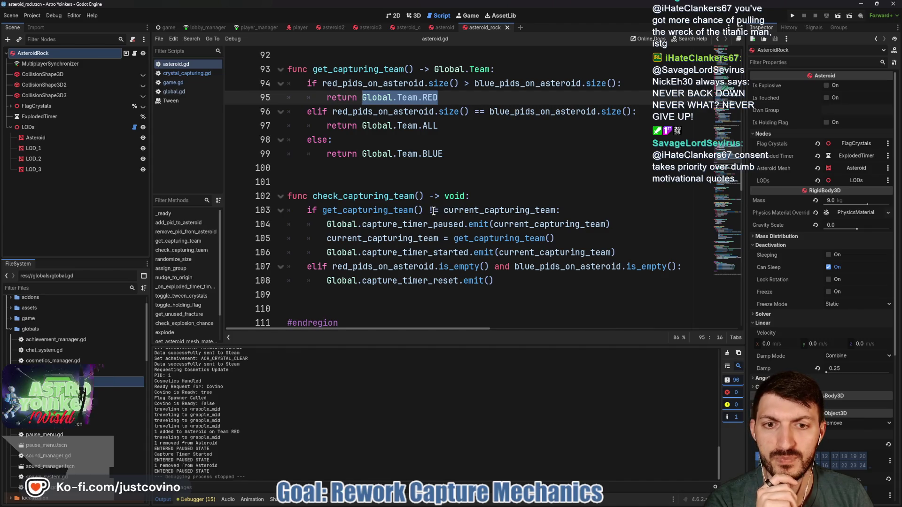
Add an else: return branch after the capture_timer_reset emit on line 108 and save.
{"action": "left_click", "coordinate": [513, 286]}
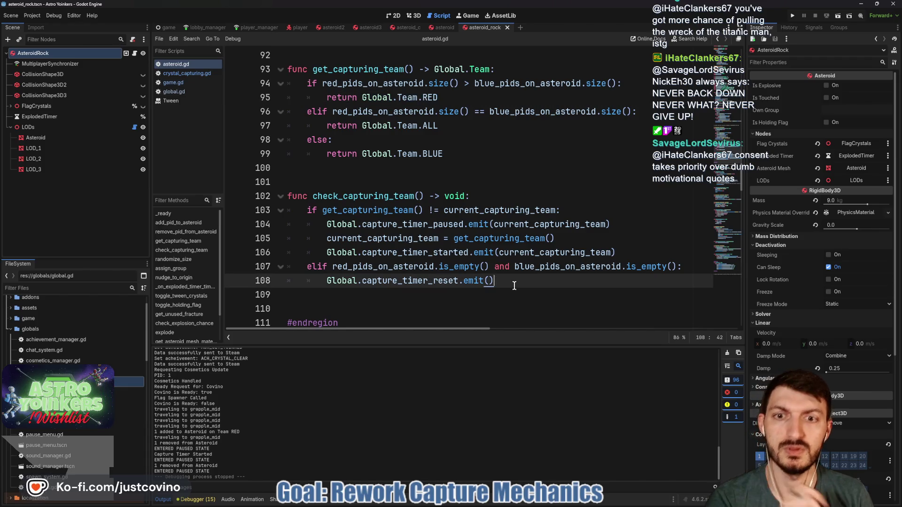
{"action": "key", "text": "Return"}
{"action": "key", "text": "BackSpace"}
{"action": "type", "text": "els"}
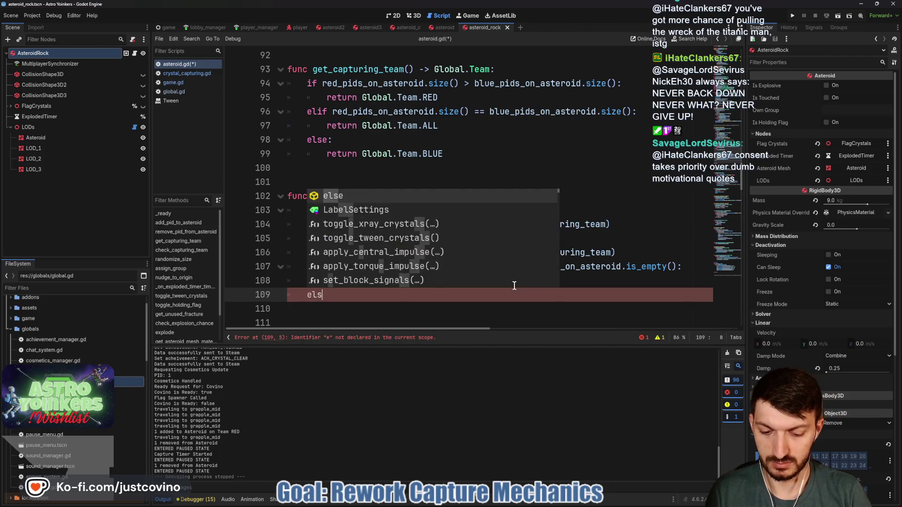
{"action": "type", "text": "e:"}
{"action": "key", "text": "Return"}
{"action": "type", "text": "return"}
{"action": "key", "text": "ctrl+s"}
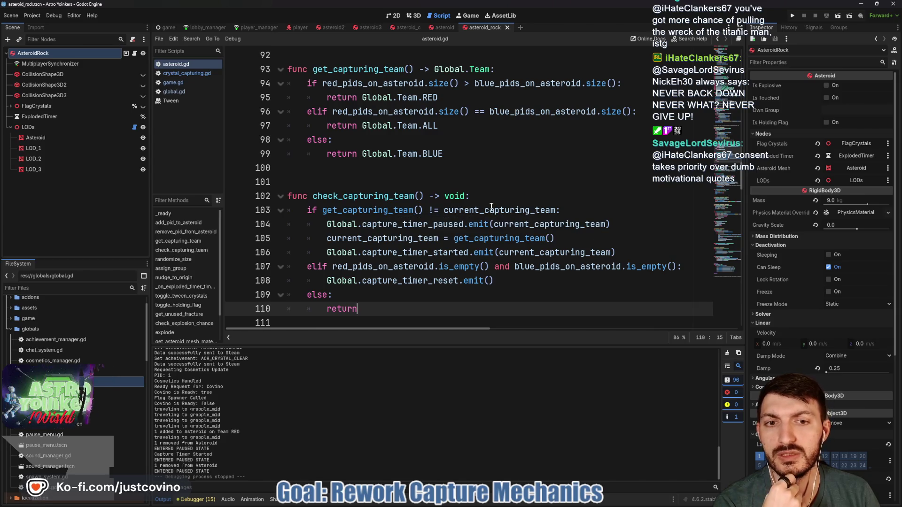
{"action": "left_click", "coordinate": [473, 197]}
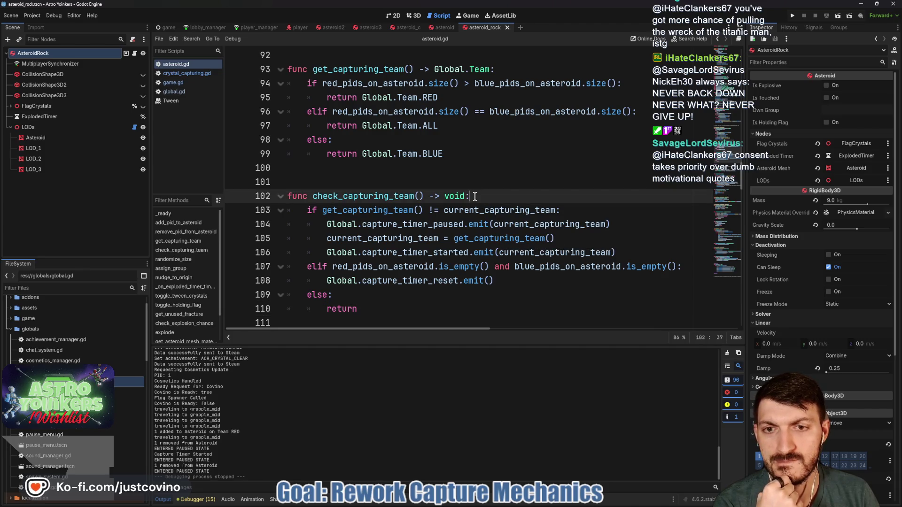
Add a print of "Capturing Team:" plus Global.Team.keys()[get_capturing_team()] at the function start.
{"action": "key", "text": "Return"}
{"action": "type", "text": "print(G"}
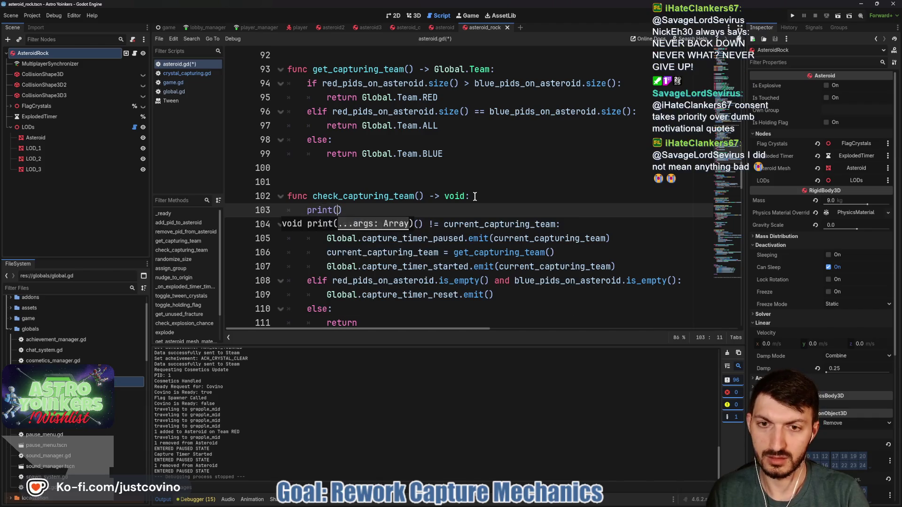
{"action": "type", "text": "lobal.Team"}
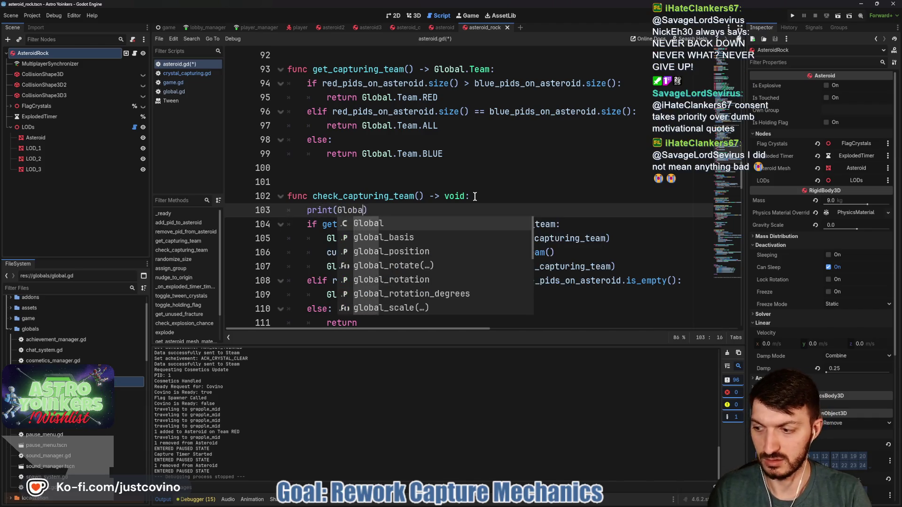
{"action": "type", "text": ".keys"}
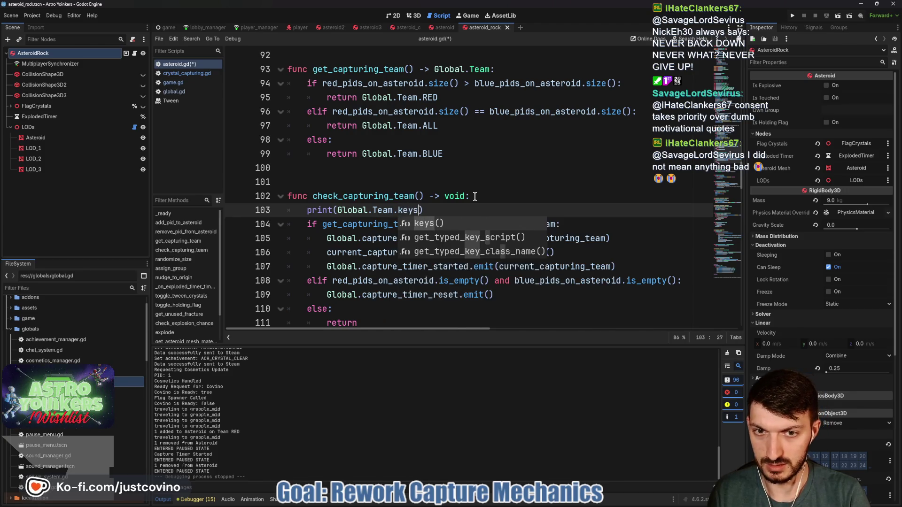
{"action": "key", "text": "Return"}
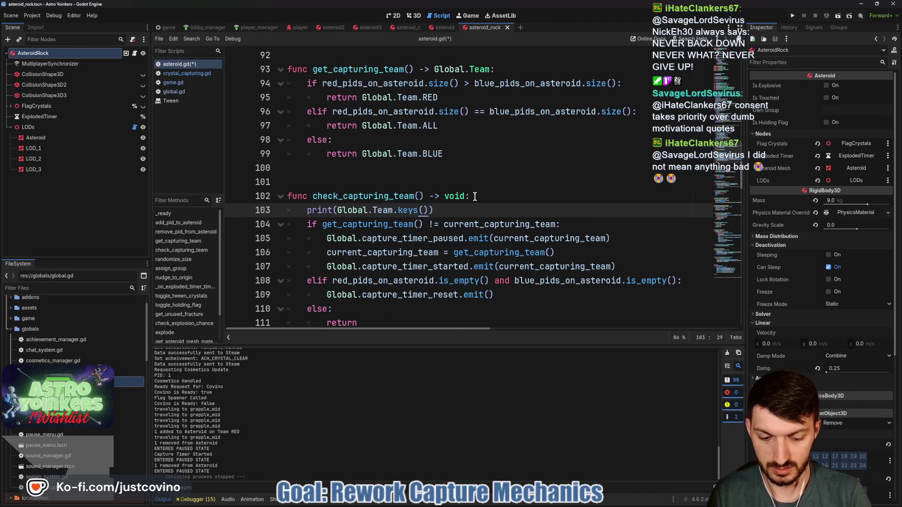
{"action": "type", "text": "get"}
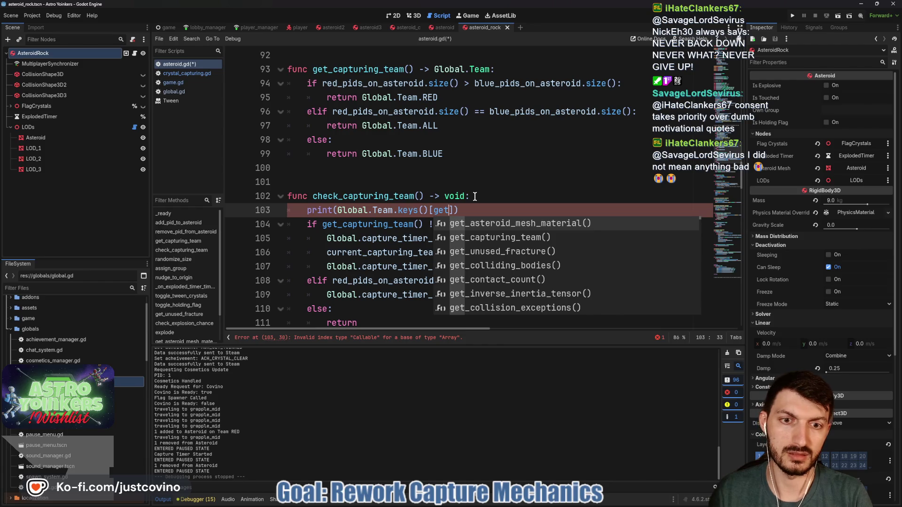
{"action": "type", "text": "_c"}
{"action": "key", "text": "Return"}
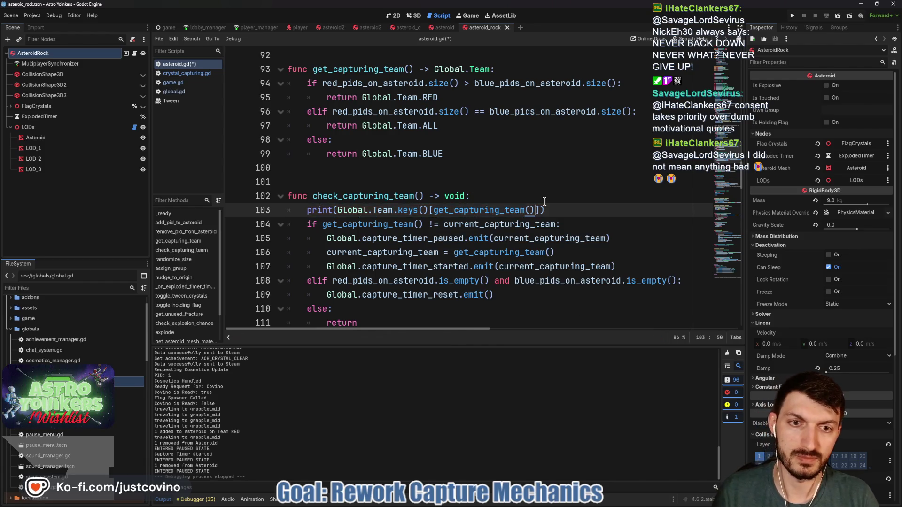
{"action": "left_click", "coordinate": [337, 210]}
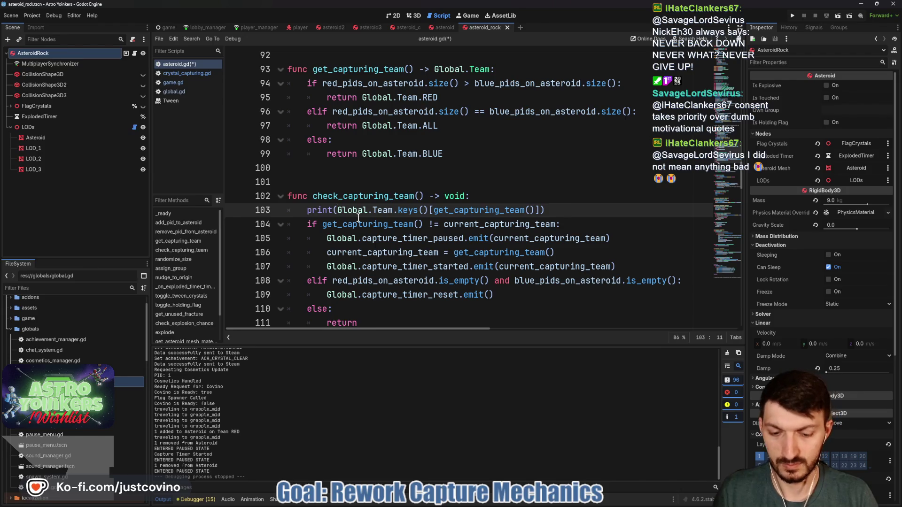
{"action": "type", "text": "+"}
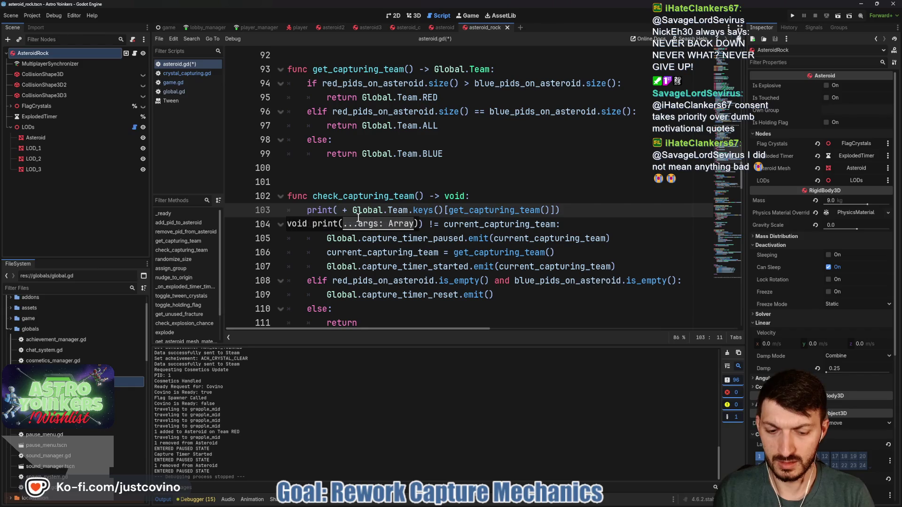
{"action": "type", "text": " \"Capturi"}
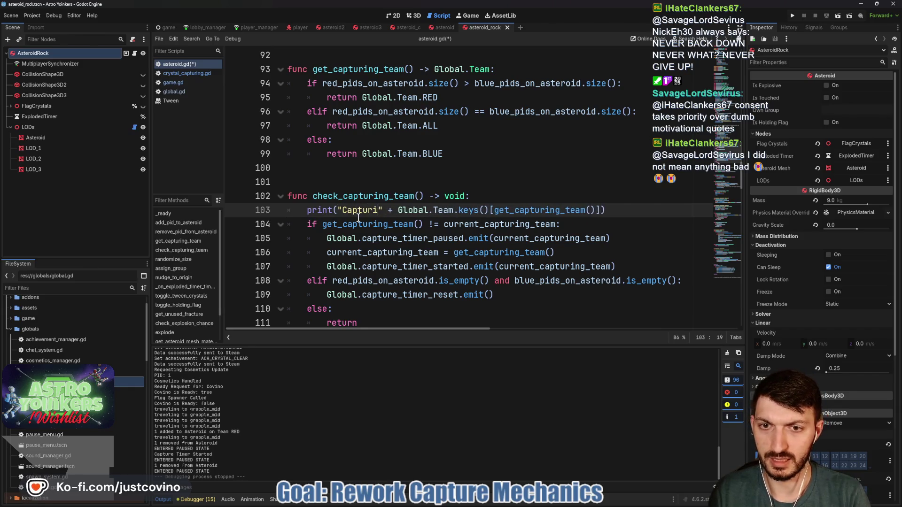
{"action": "type", "text": "ng Team:"}
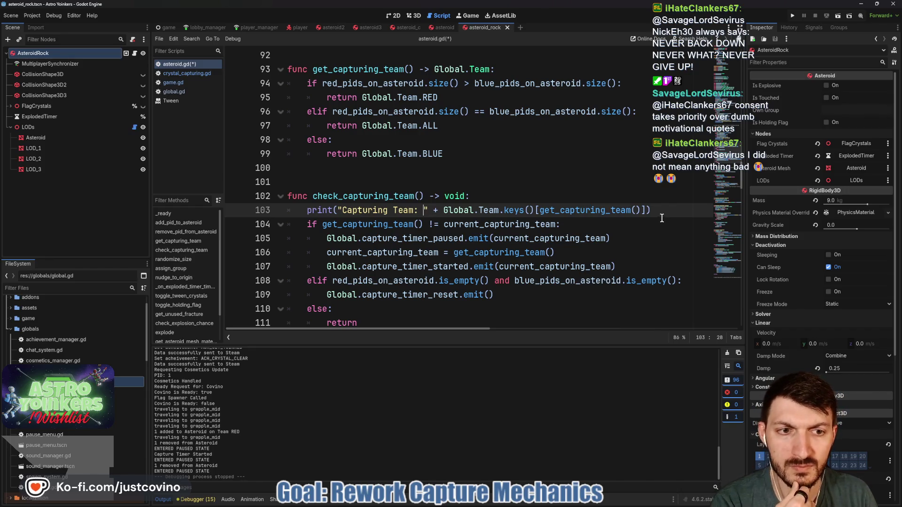
Add a second print using Global.Team.keys()[current_capturing_team] and save asteroid.gd.
{"action": "key", "text": "Return"}
{"action": "type", "text": "print(\"Current Team:"}
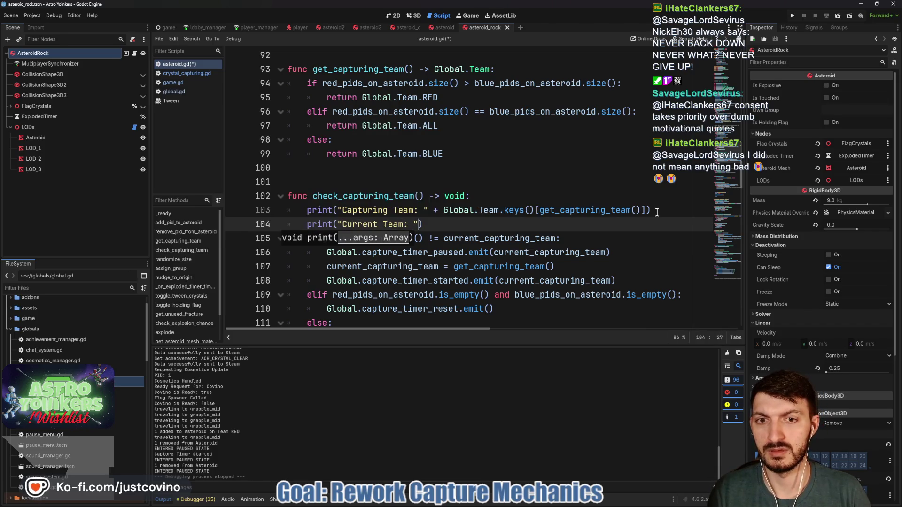
{"action": "type", "text": " + "}
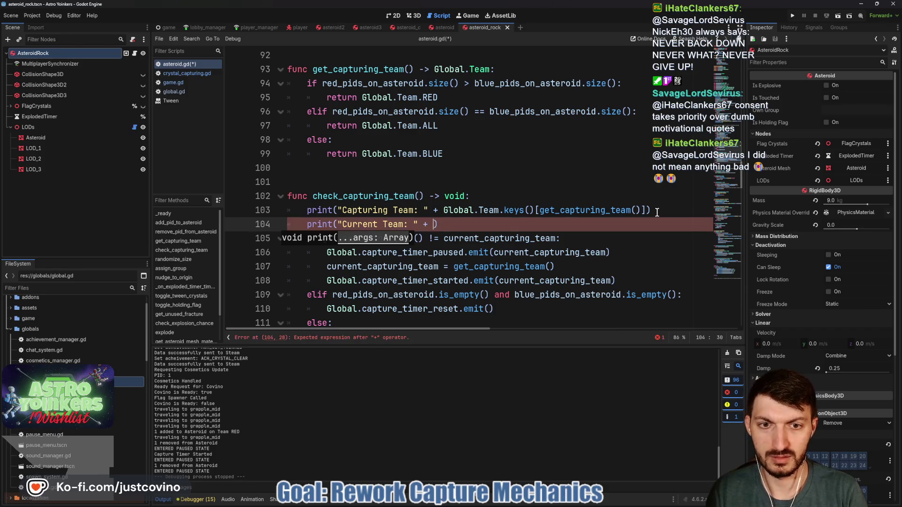
{"action": "type", "text": "lov"}
{"action": "key", "text": "BackSpace"}
{"action": "type", "text": "bal.Te"}
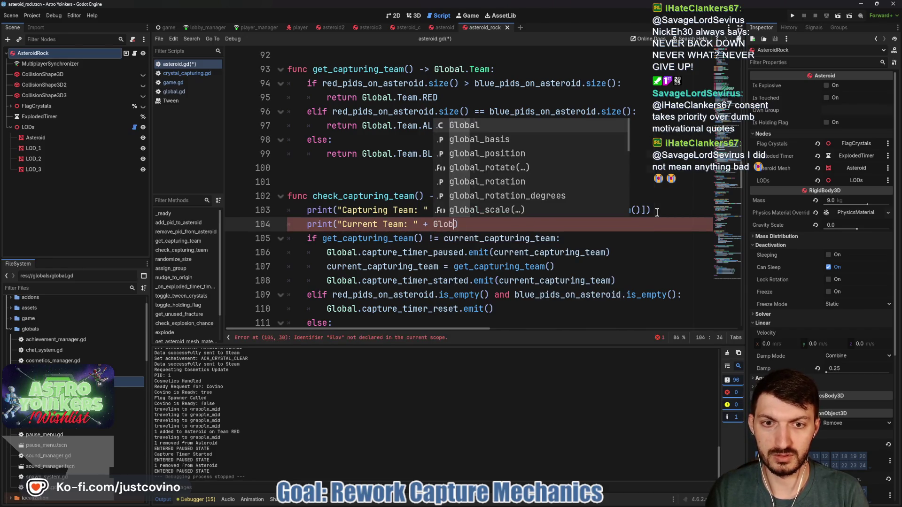
{"action": "type", "text": "am.e"}
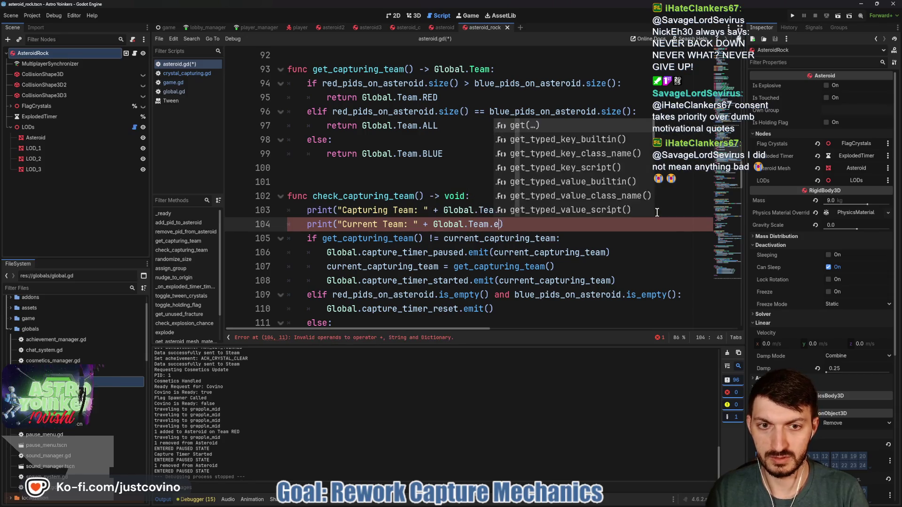
{"action": "key", "text": "BackSpace"}
{"action": "type", "text": "jeys"}
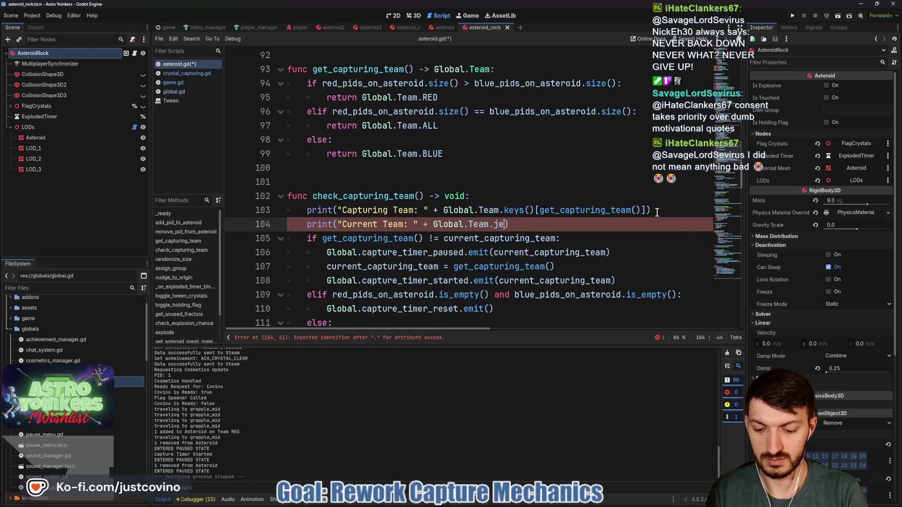
{"action": "type", "text": "keys"}
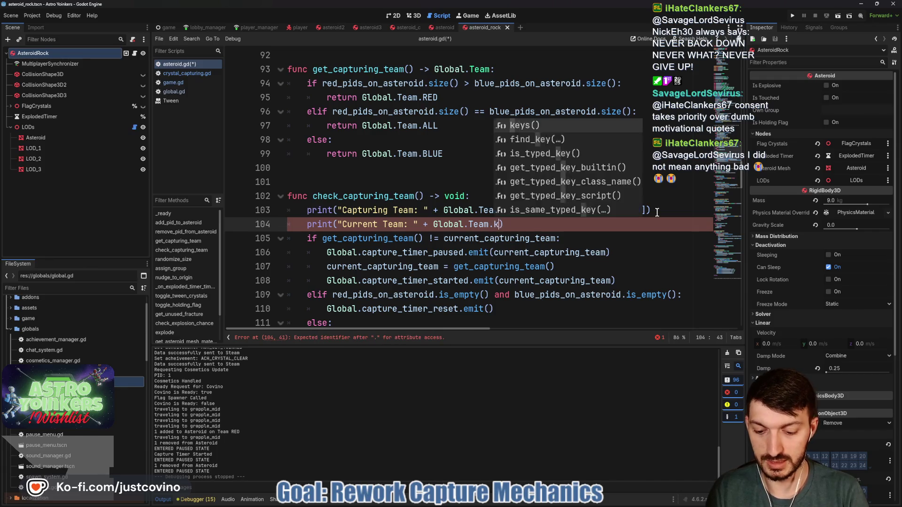
{"action": "key", "text": "Escape"}
{"action": "type", "text": "()["}
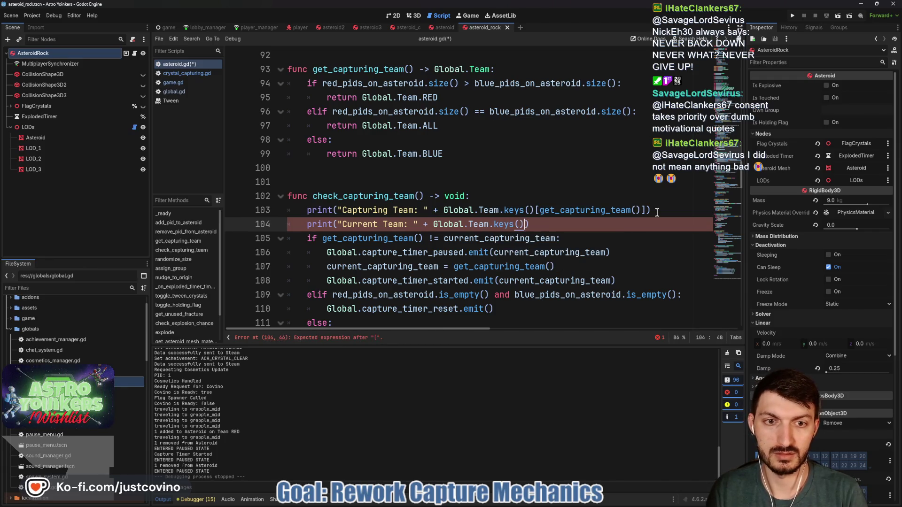
{"action": "type", "text": "curr"}
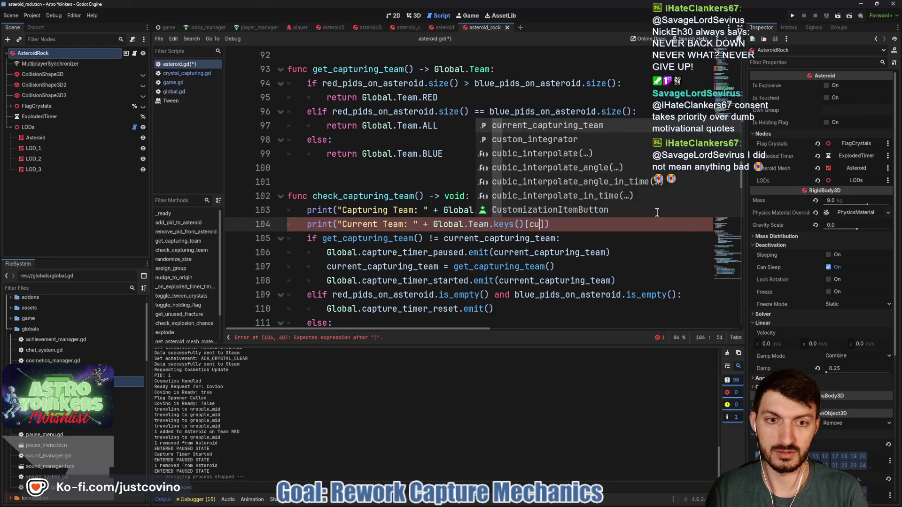
{"action": "key", "text": "Return"}
{"action": "key", "text": "End"}
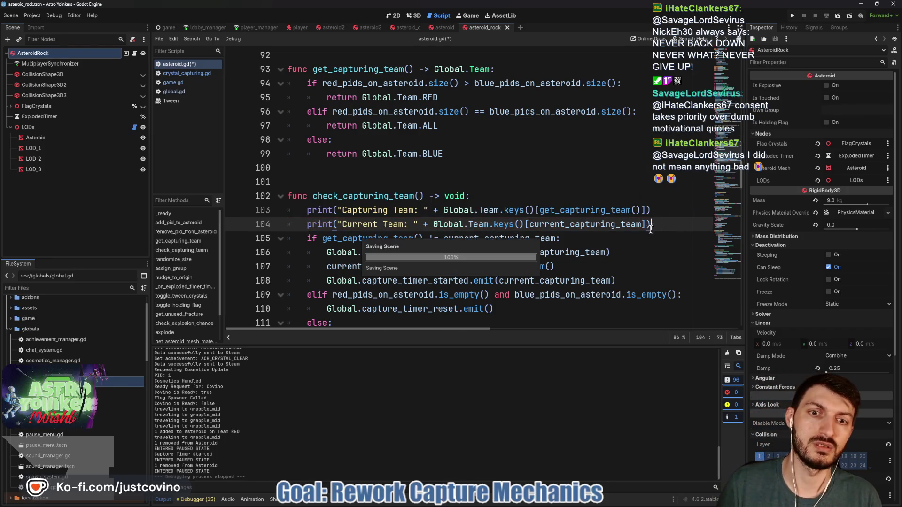
{"action": "key", "text": "ctrl+s"}
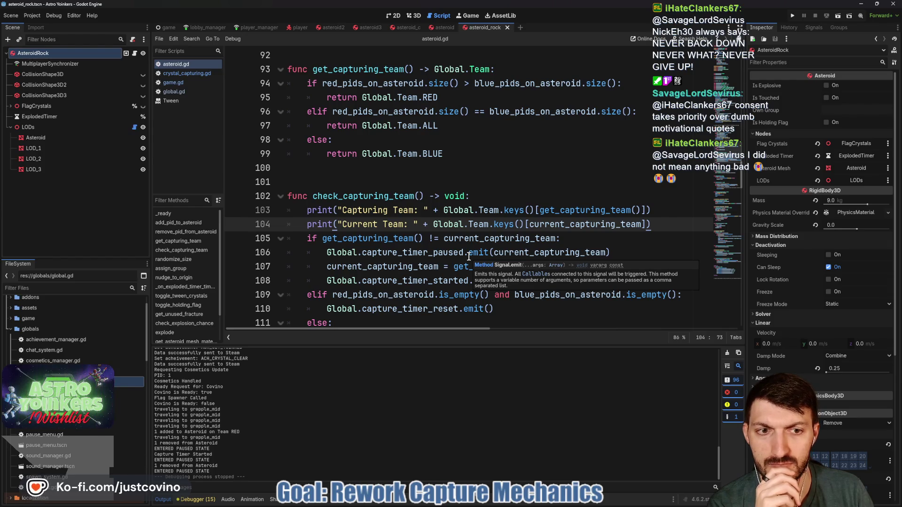
Check the capture_timer_paused signal, then view crystal_capturing.gd's reset and started handlers.
{"action": "left_click", "coordinate": [575, 239]}
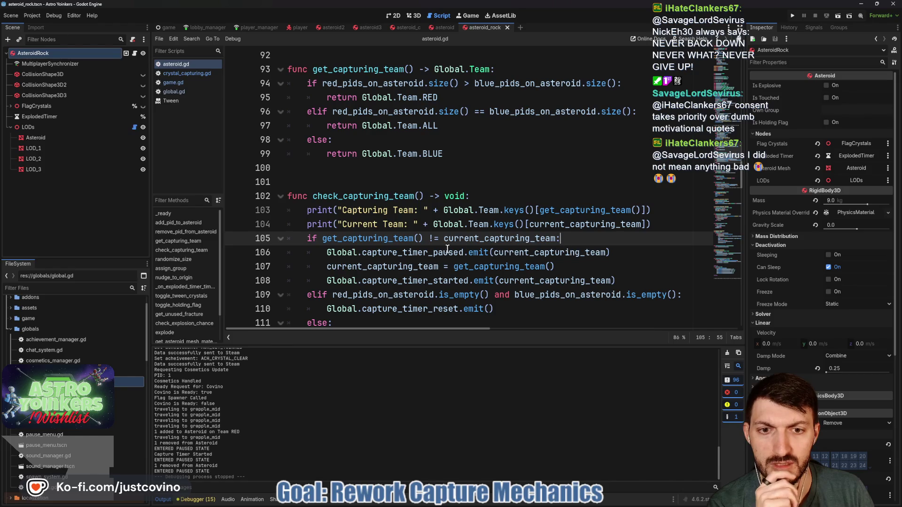
{"action": "double_click", "coordinate": [425, 253]}
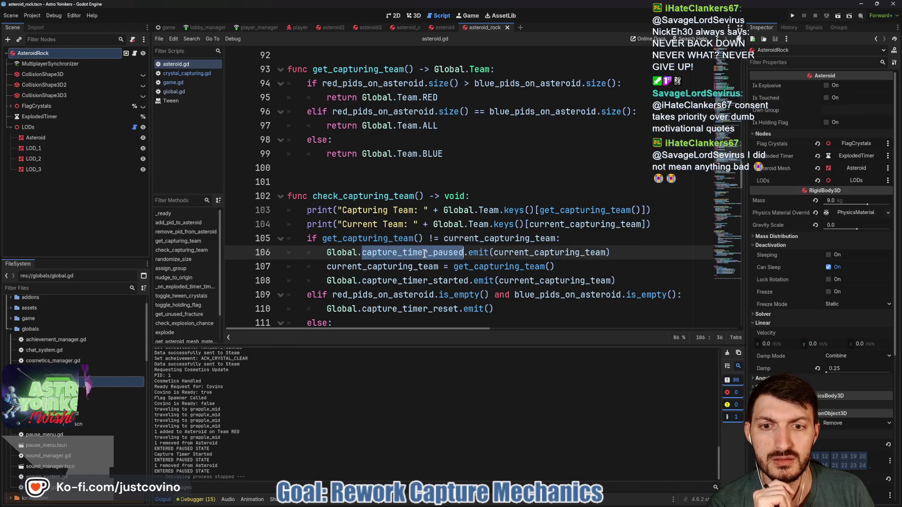
{"action": "left_click", "coordinate": [186, 74]}
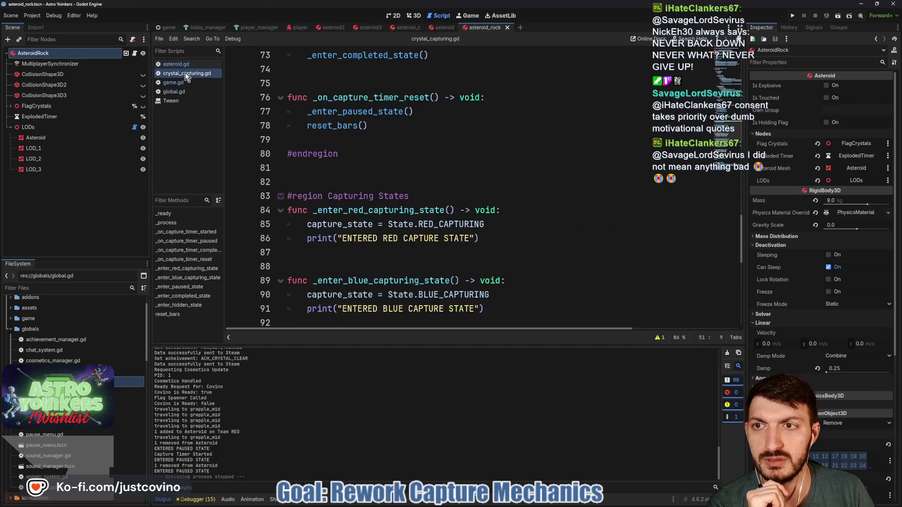
{"action": "scroll", "coordinate": [425, 237], "scroll_direction": "up", "scroll_amount": 6}
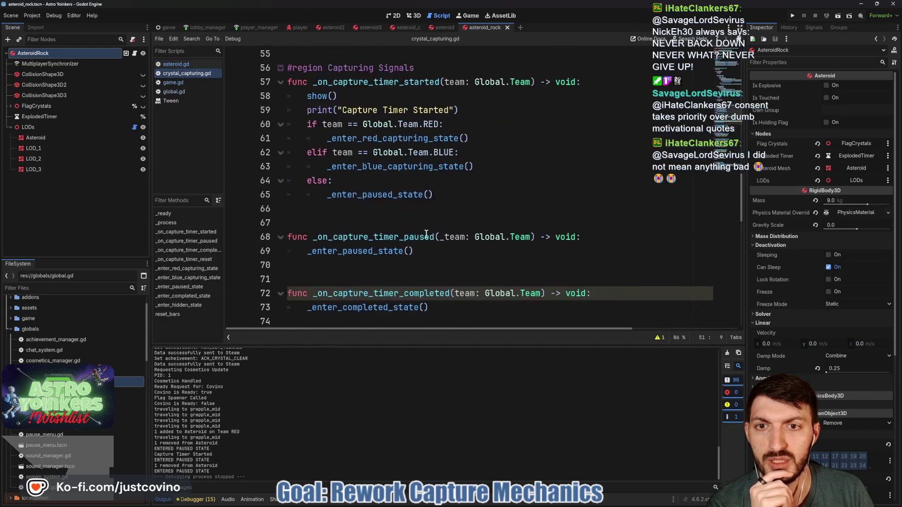
{"action": "scroll", "coordinate": [415, 233], "scroll_direction": "down", "scroll_amount": 3}
{"action": "double_click", "coordinate": [375, 224]}
{"action": "scroll", "coordinate": [371, 216], "scroll_direction": "up", "scroll_amount": 4}
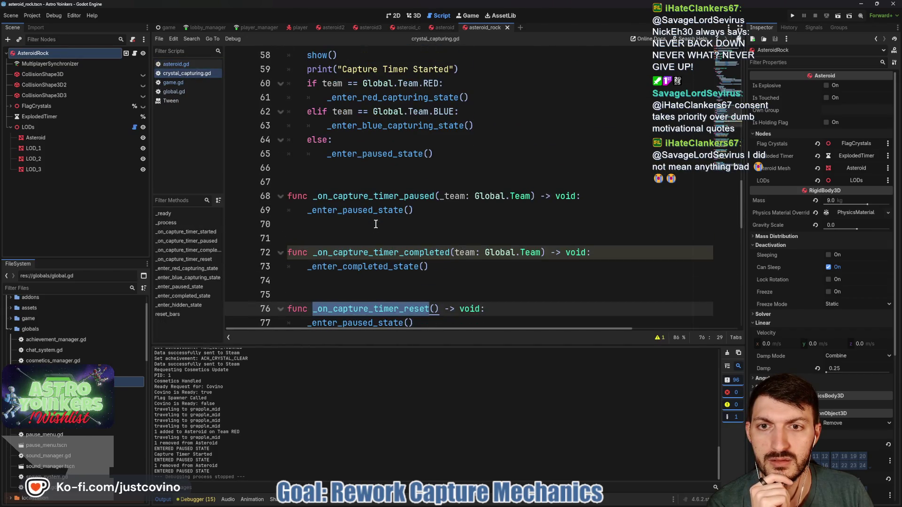
{"action": "double_click", "coordinate": [357, 126]}
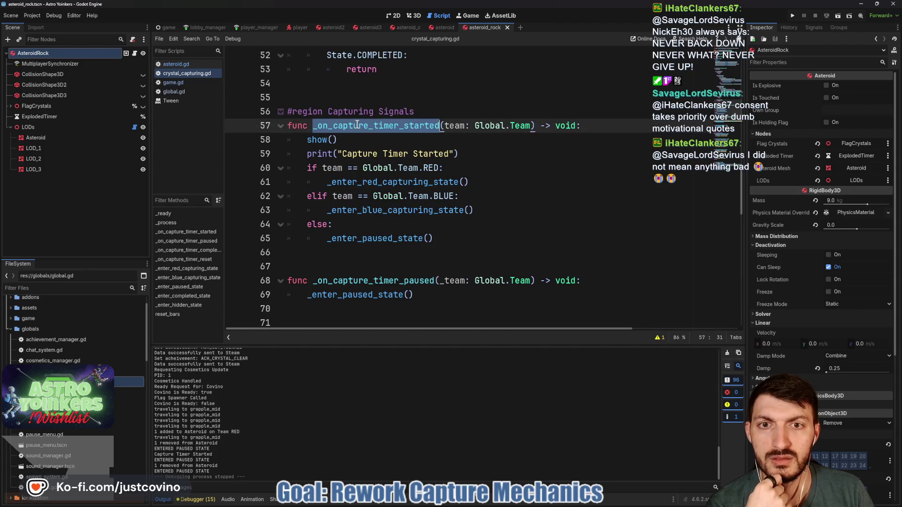
{"action": "scroll", "coordinate": [357, 126], "scroll_direction": "down", "scroll_amount": 3}
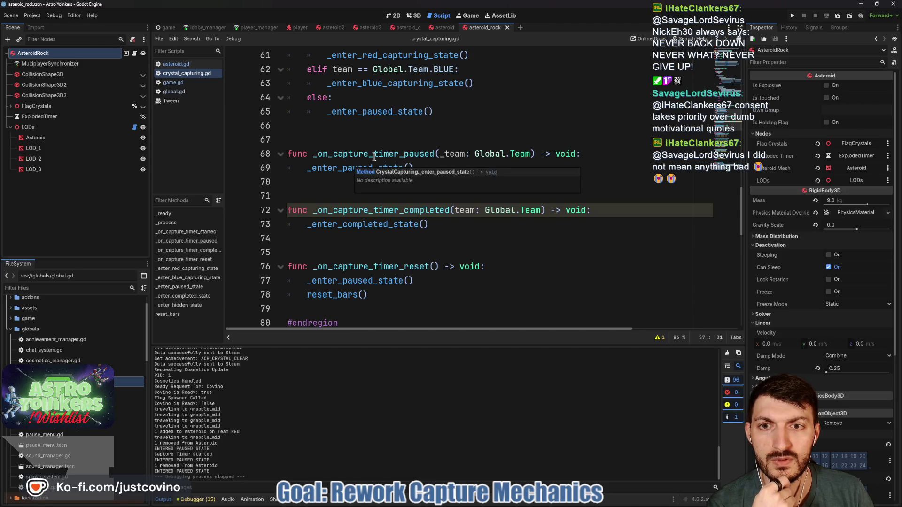
Inspect _on_capture_timer_paused and the _enter_paused_state call it makes.
{"action": "double_click", "coordinate": [348, 154]}
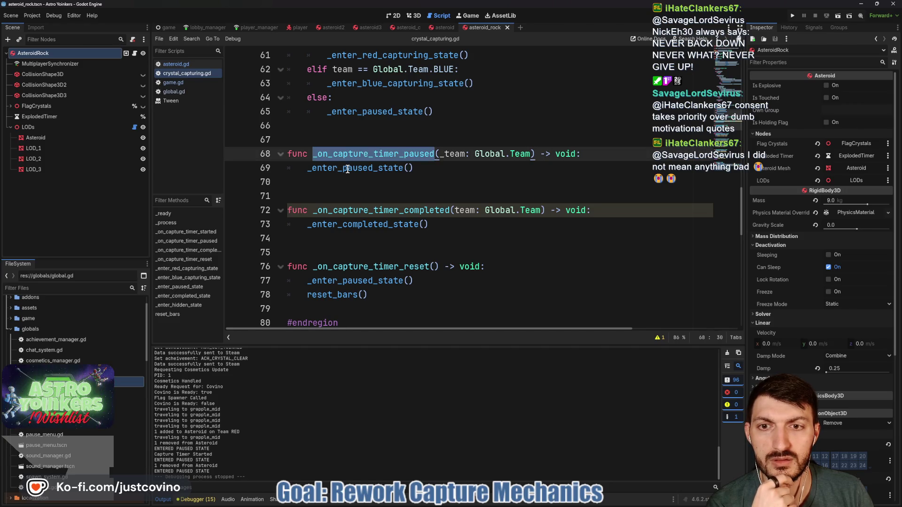
{"action": "double_click", "coordinate": [348, 169]}
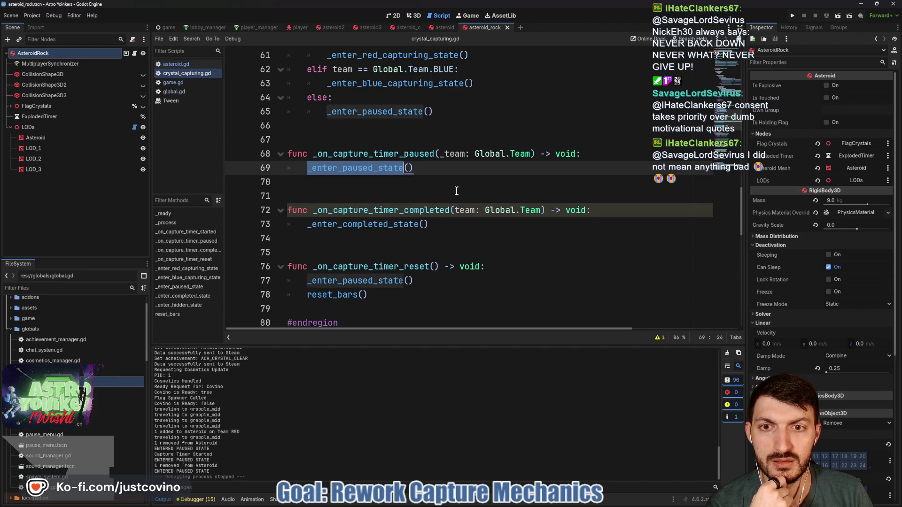
{"action": "scroll", "coordinate": [457, 191], "scroll_direction": "up", "scroll_amount": 6}
{"action": "scroll", "coordinate": [456, 191], "scroll_direction": "up", "scroll_amount": 3}
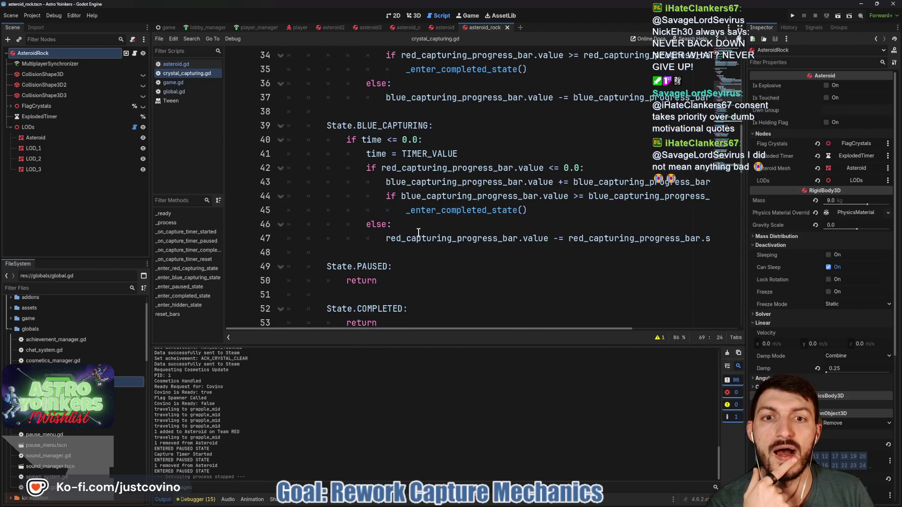
{"action": "scroll", "coordinate": [417, 242], "scroll_direction": "down", "scroll_amount": 4}
{"action": "scroll", "coordinate": [454, 206], "scroll_direction": "up", "scroll_amount": 3}
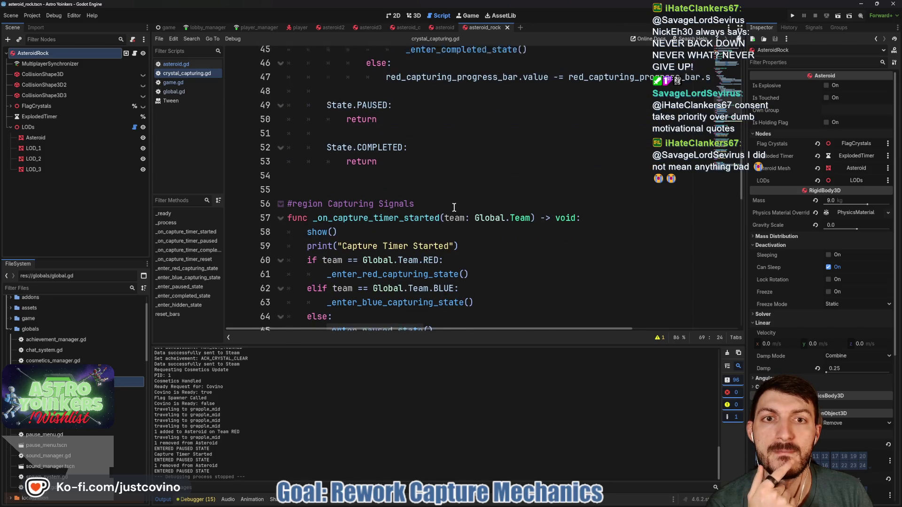
{"action": "scroll", "coordinate": [451, 207], "scroll_direction": "down", "scroll_amount": 5}
{"action": "scroll", "coordinate": [449, 210], "scroll_direction": "up", "scroll_amount": 5}
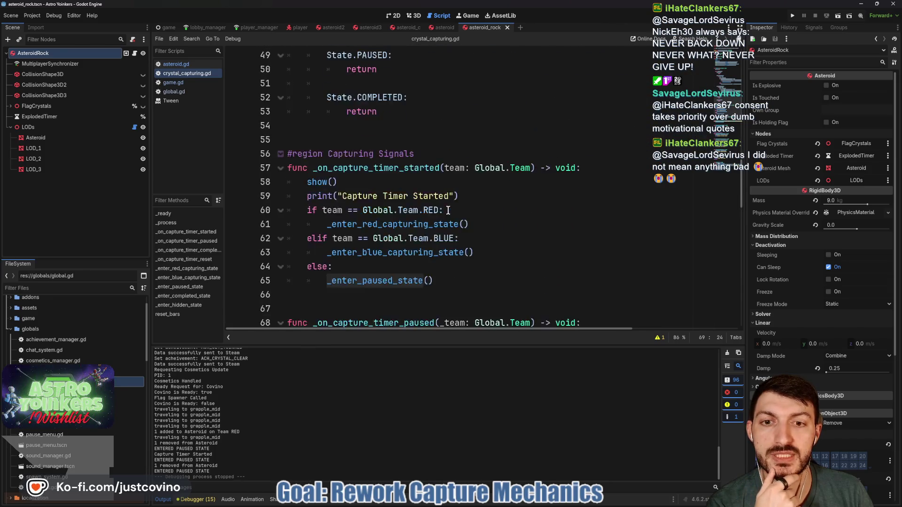
{"action": "scroll", "coordinate": [447, 211], "scroll_direction": "down", "scroll_amount": 6}
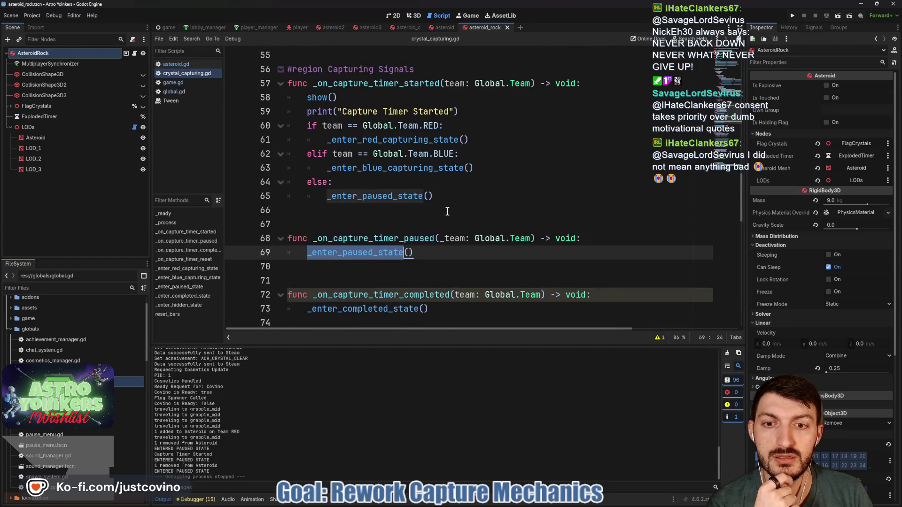
Cut the capture_timer_paused.emit line from check_capturing_team in asteroid.gd.
{"action": "left_click", "coordinate": [181, 63]}
{"action": "scroll", "coordinate": [438, 255], "scroll_direction": "down", "scroll_amount": 1}
{"action": "left_click_drag", "start_coordinate": [610, 210], "coordinate": [310, 210]}
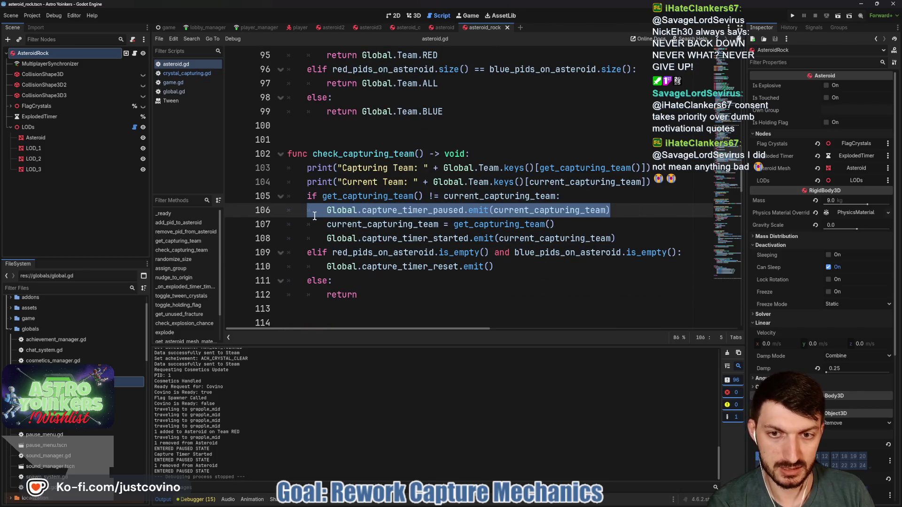
{"action": "key", "text": "ctrl+x"}
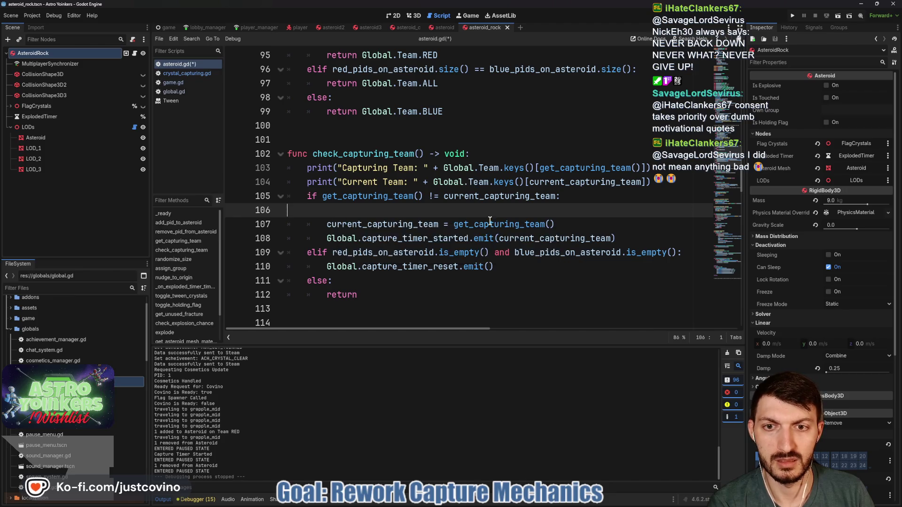
{"action": "key", "text": "BackSpace"}
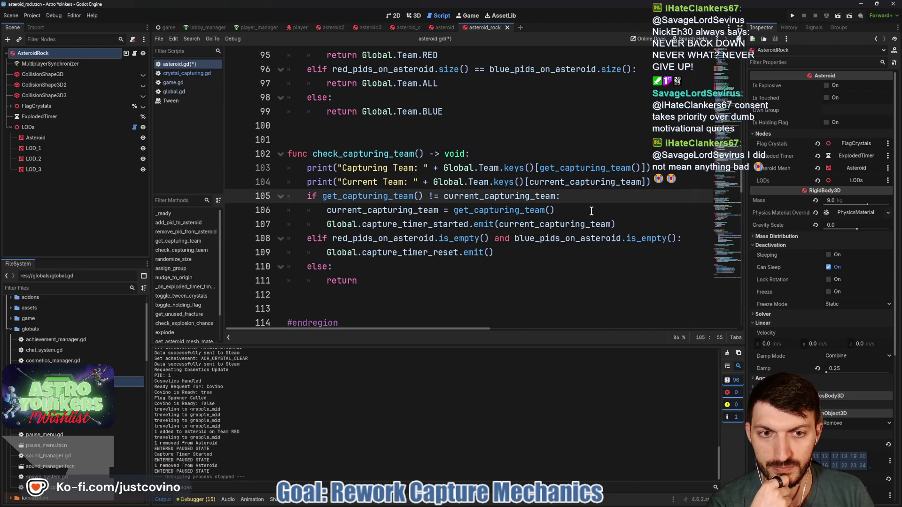
{"action": "left_click", "coordinate": [586, 210]}
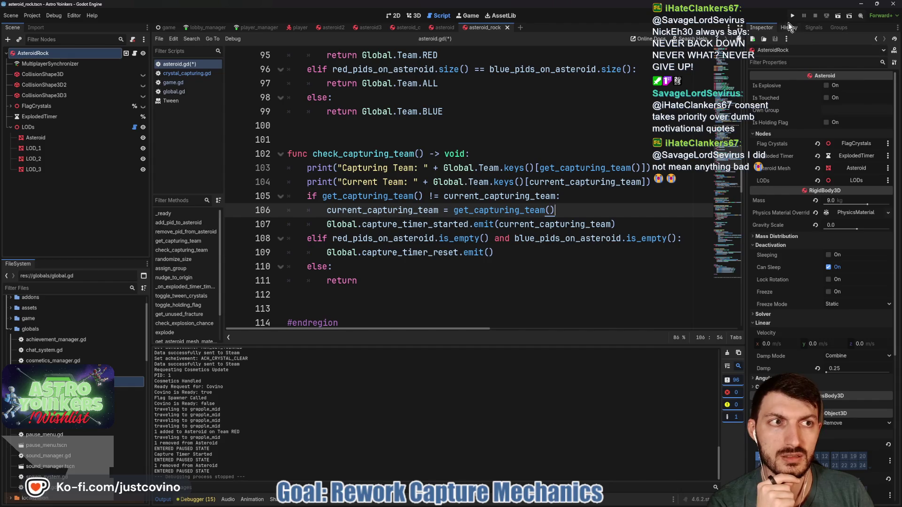
Launch the game with F5, host a private lobby, and walk onto the capture pad.
{"action": "key", "text": "F5"}
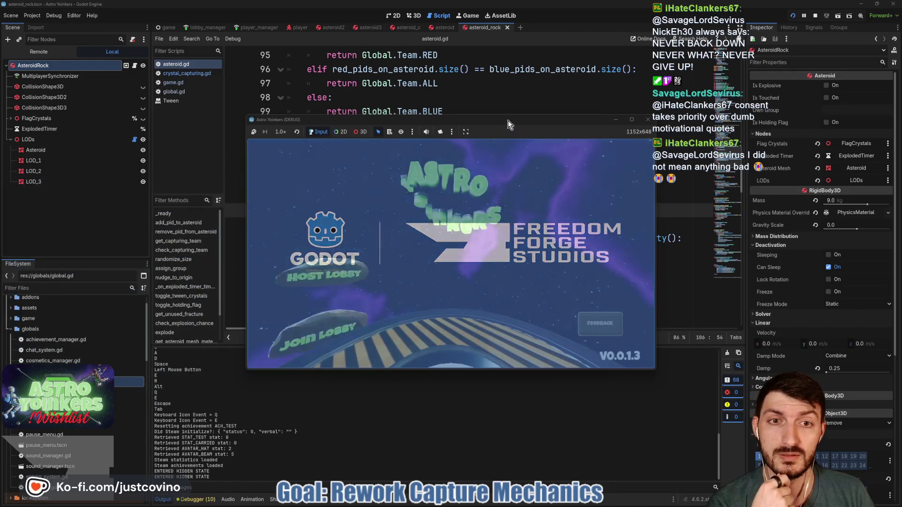
{"action": "left_click_drag", "start_coordinate": [508, 120], "coordinate": [480, 78]}
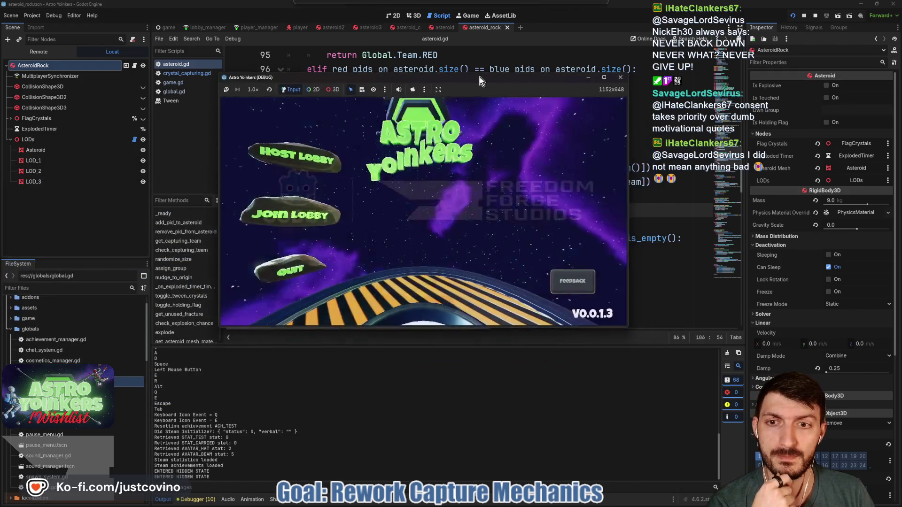
{"action": "left_click", "coordinate": [280, 153]}
{"action": "left_click", "coordinate": [394, 169]}
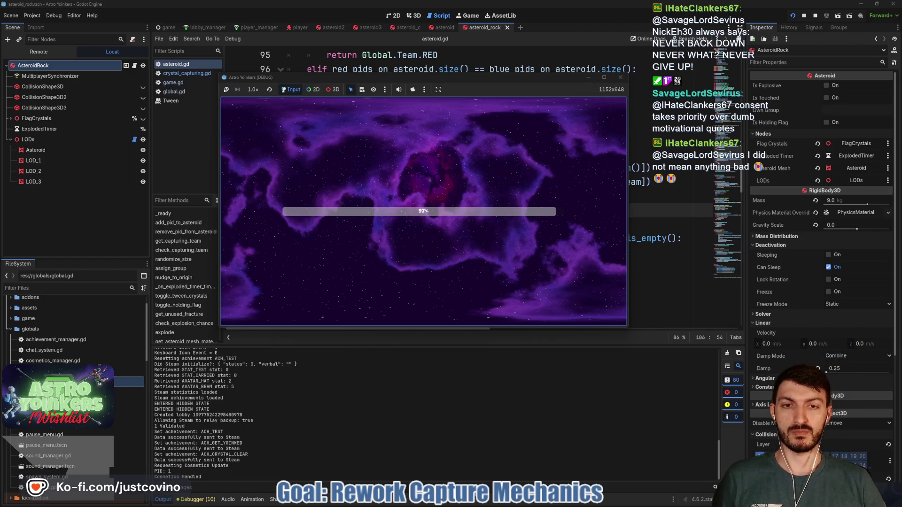
{"action": "key", "text": "w"}
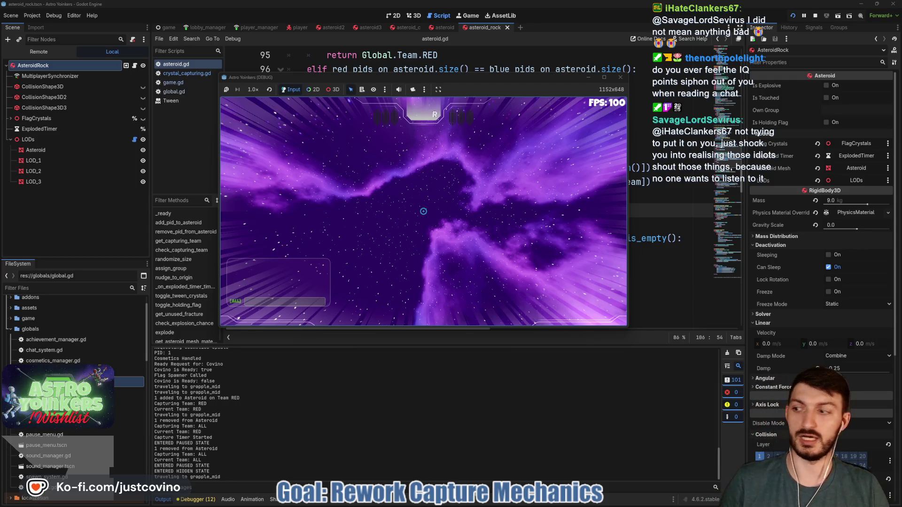
Close the game window and stop the debug session.
{"action": "key", "text": "super"}
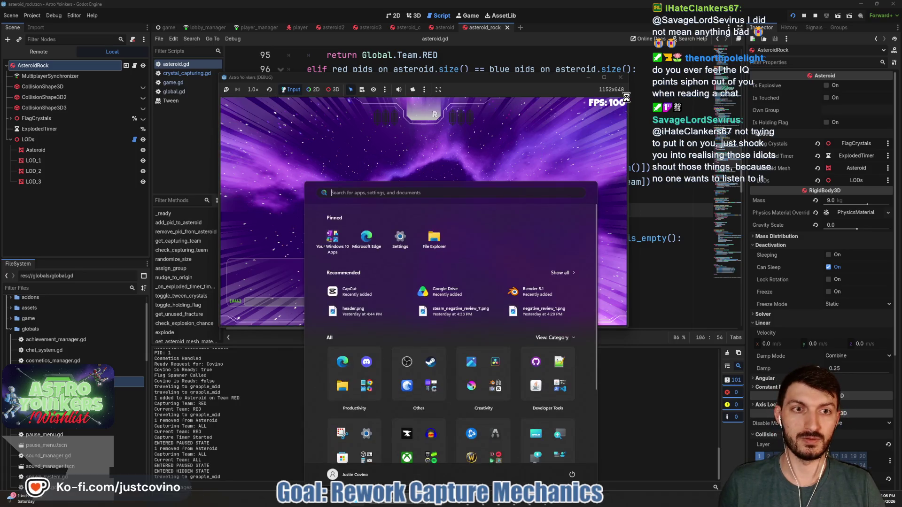
{"action": "key", "text": "Escape"}
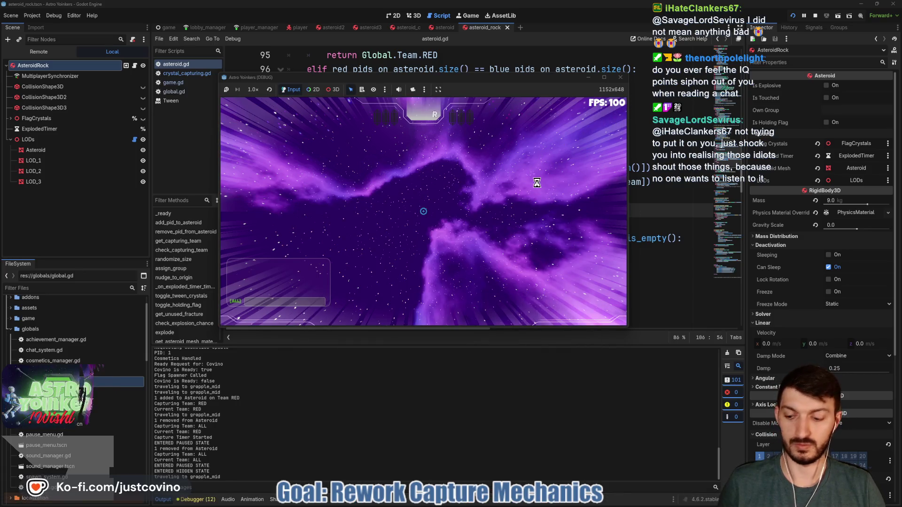
{"action": "key", "text": "F8"}
{"action": "left_click", "coordinate": [815, 17]}
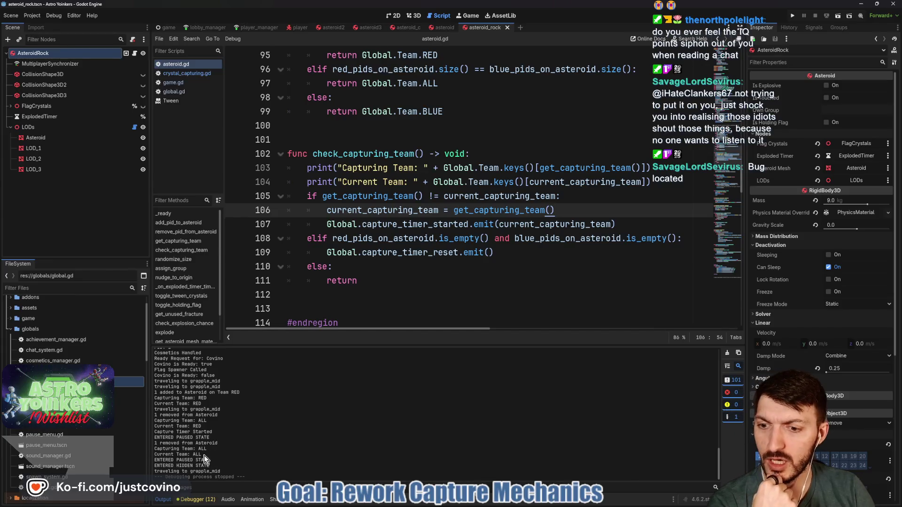
Review the 'Capturing Team: ALL' log lines, then jump to get_capturing_team's definition at line 93.
{"action": "left_click_drag", "start_coordinate": [202, 455], "coordinate": [165, 447]}
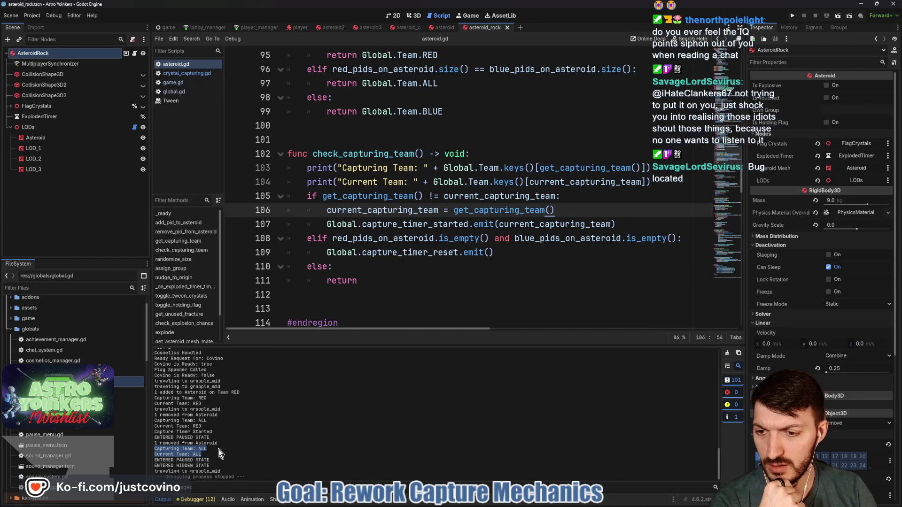
{"action": "left_click", "coordinate": [259, 450]}
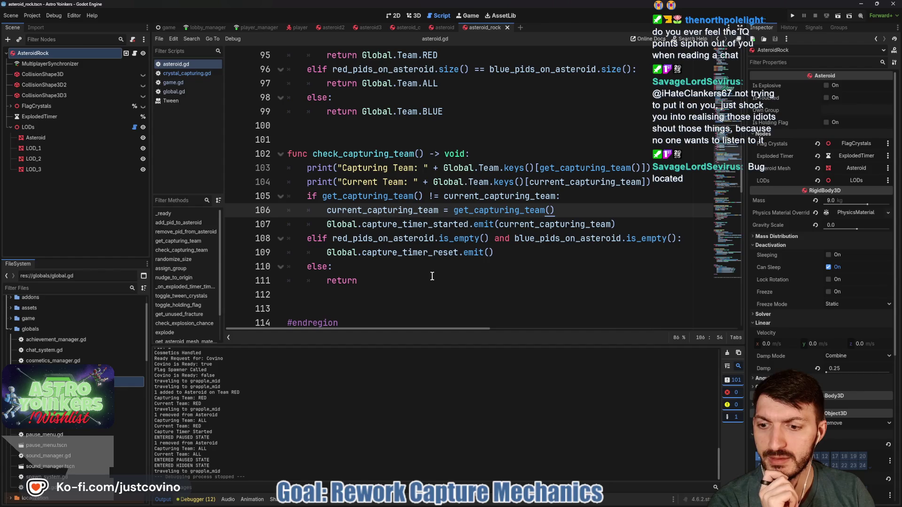
{"action": "mouse_move", "coordinate": [505, 212]}
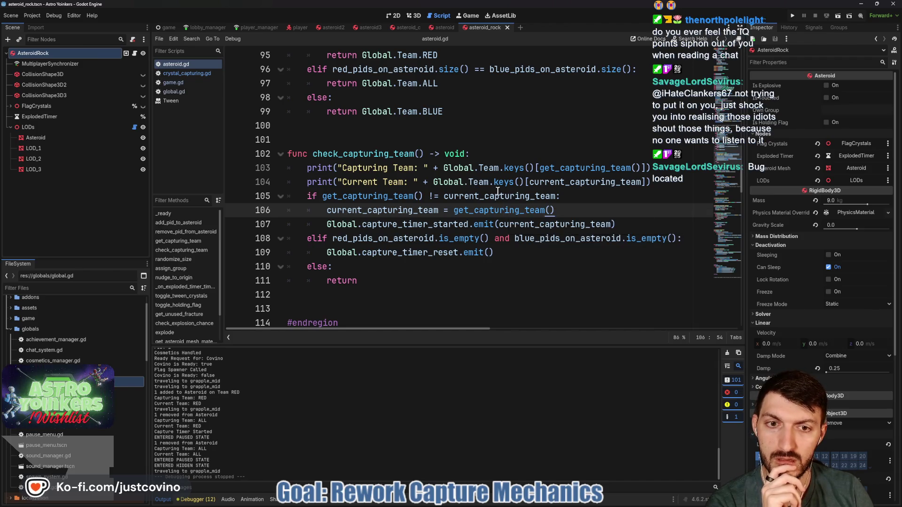
{"action": "mouse_move", "coordinate": [485, 191]}
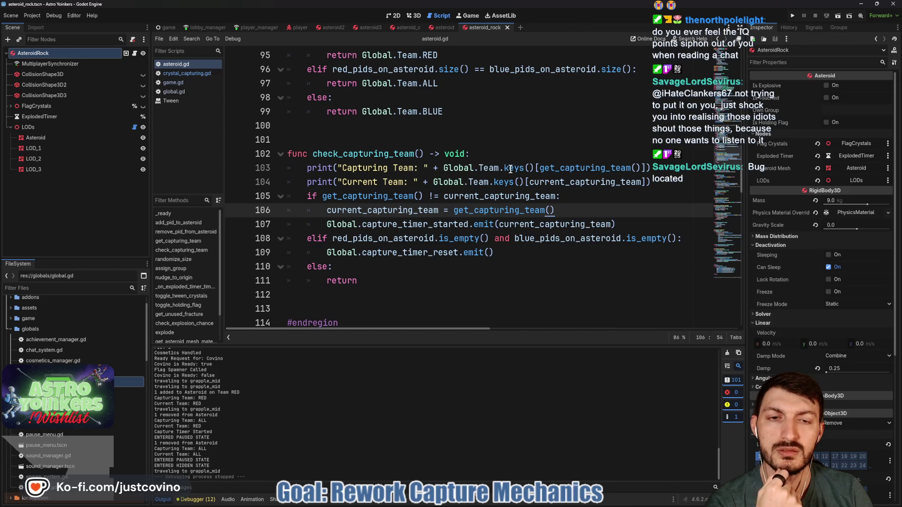
{"action": "left_click", "coordinate": [563, 167], "text": "ctrl"}
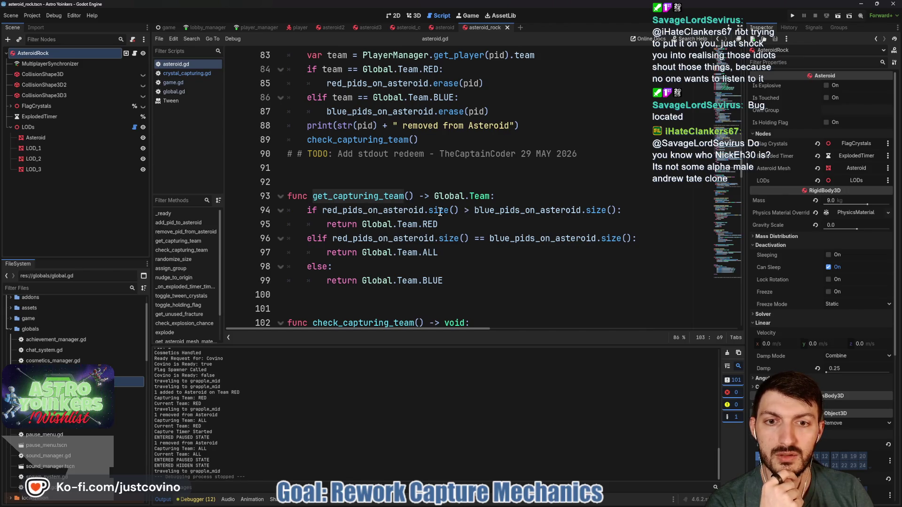
Highlight red_pids_on_asteroid's uses, scroll to add_pid_to_asteroid, and enlarge the output log.
{"action": "double_click", "coordinate": [400, 211]}
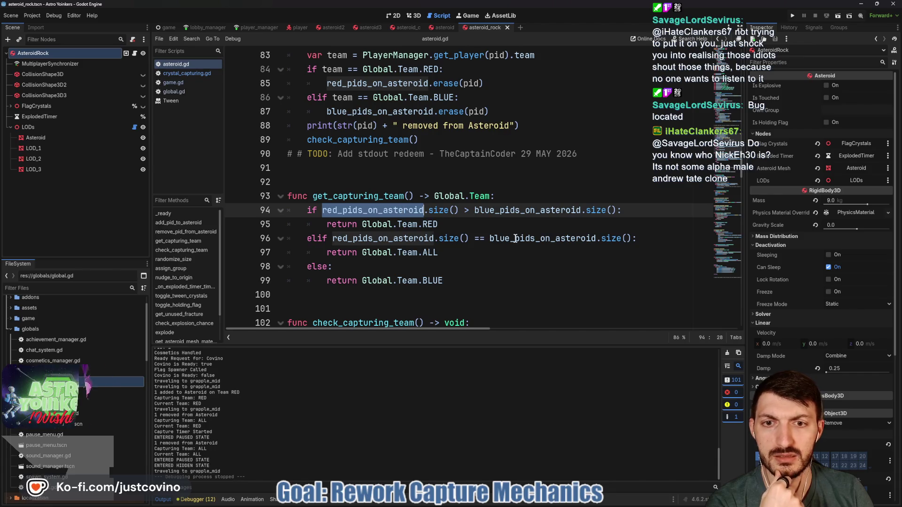
{"action": "scroll", "coordinate": [516, 238], "scroll_direction": "up", "scroll_amount": 3}
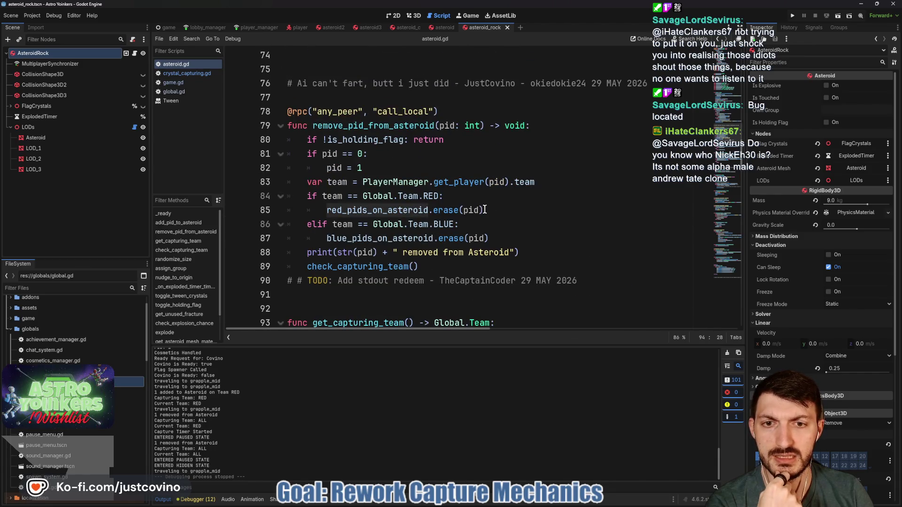
{"action": "scroll", "coordinate": [484, 210], "scroll_direction": "up", "scroll_amount": 5}
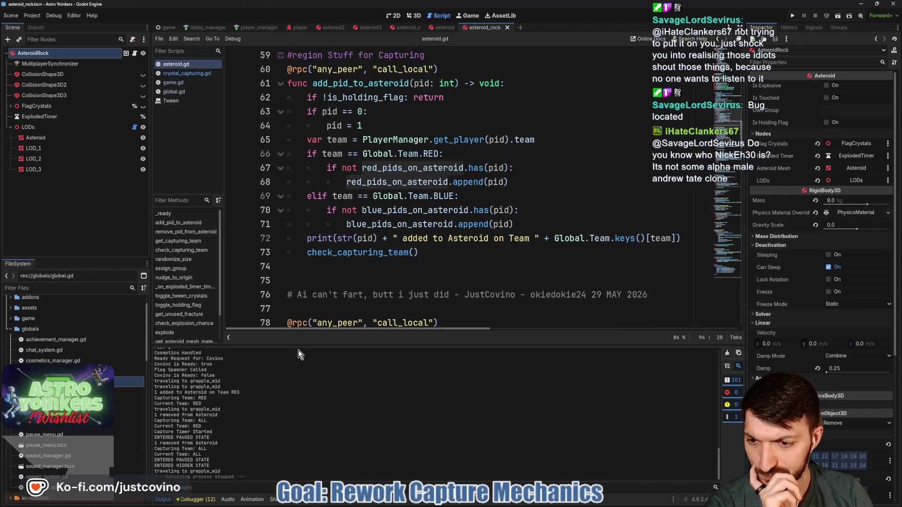
{"action": "left_click_drag", "start_coordinate": [298, 346], "coordinate": [298, 229]}
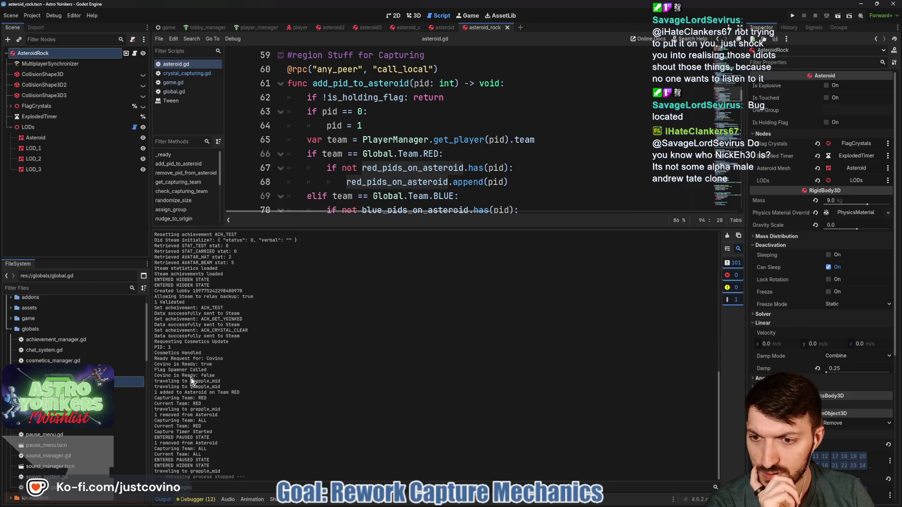
{"action": "left_click_drag", "start_coordinate": [253, 393], "coordinate": [153, 393]}
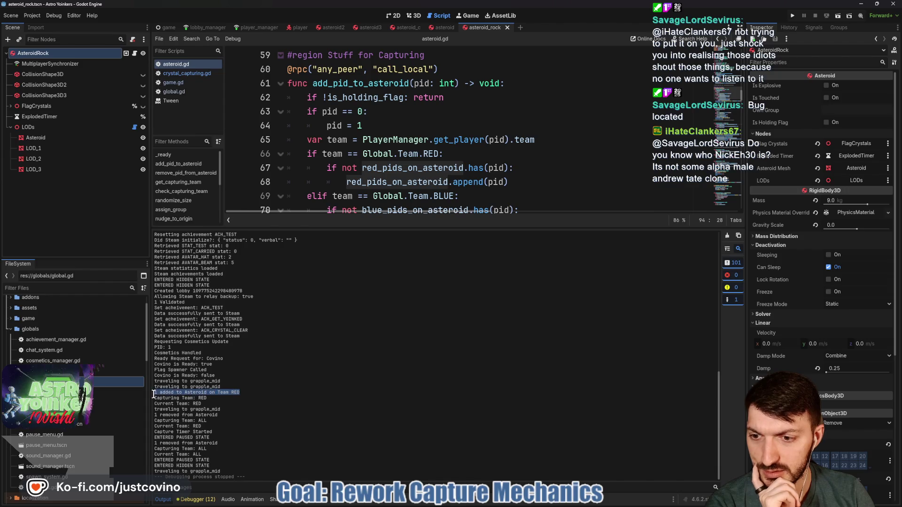
{"action": "mouse_move", "coordinate": [206, 399]}
{"action": "left_mouse_down"}
{"action": "mouse_move", "coordinate": [151, 398]}
{"action": "mouse_move", "coordinate": [154, 404]}
{"action": "left_mouse_up"}
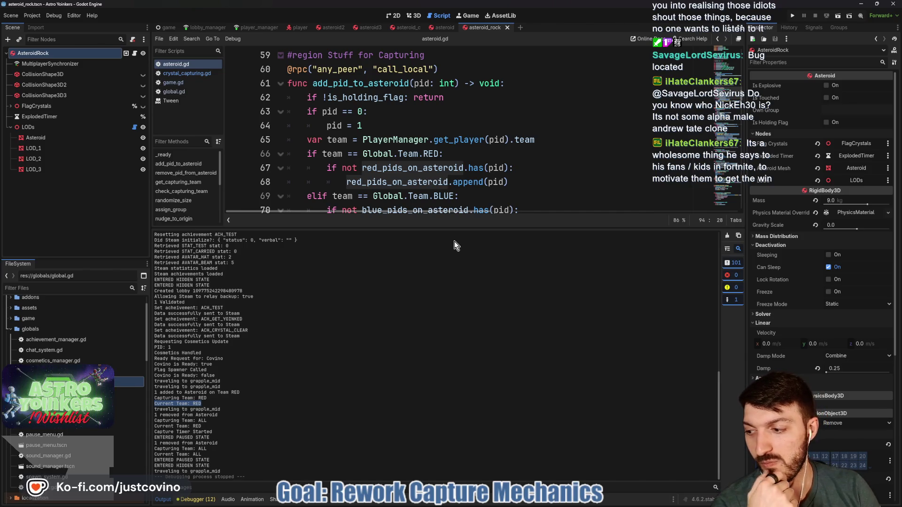
{"action": "left_click_drag", "start_coordinate": [438, 228], "coordinate": [430, 348]}
{"action": "left_click", "coordinate": [466, 253]}
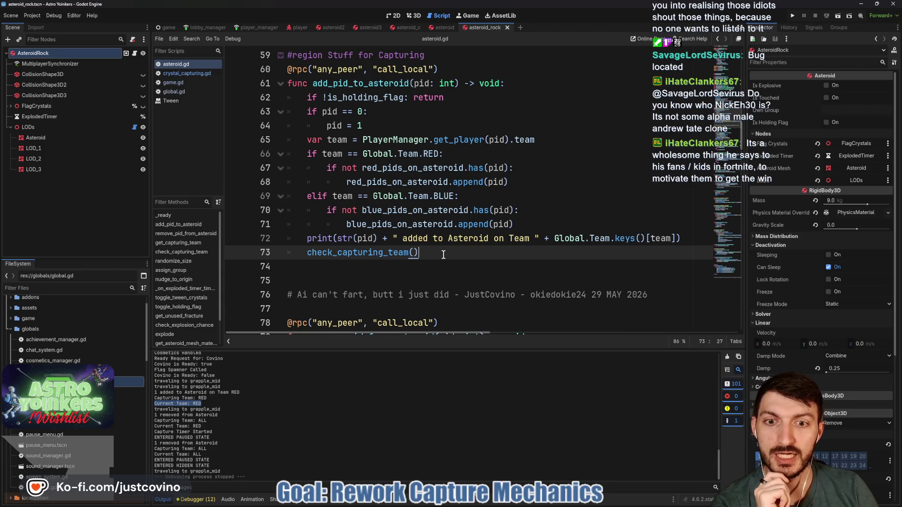
{"action": "double_click", "coordinate": [342, 254]}
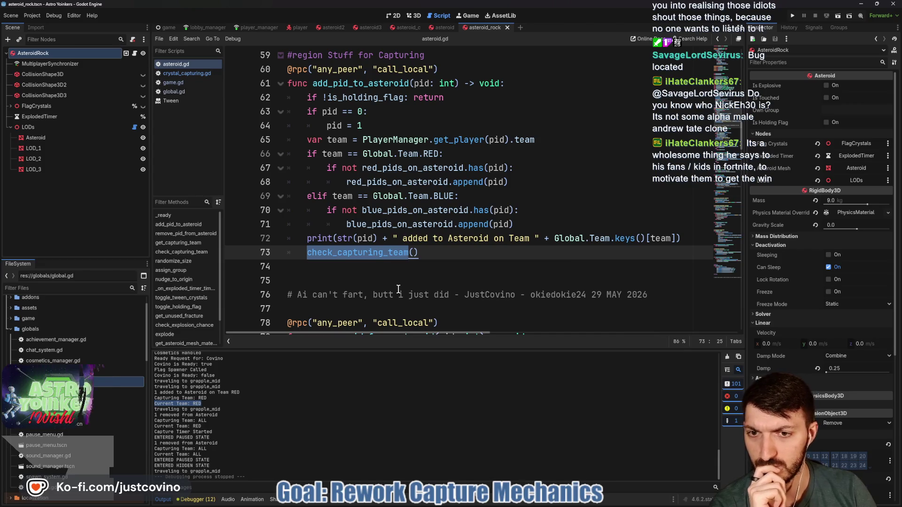
{"action": "scroll", "coordinate": [396, 292], "scroll_direction": "down", "scroll_amount": 5}
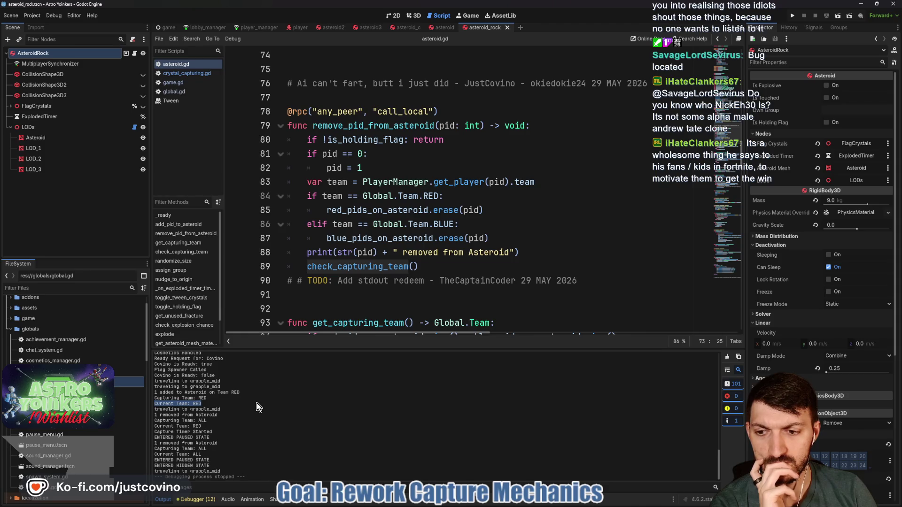
{"action": "scroll", "coordinate": [411, 264], "scroll_direction": "down", "scroll_amount": 7}
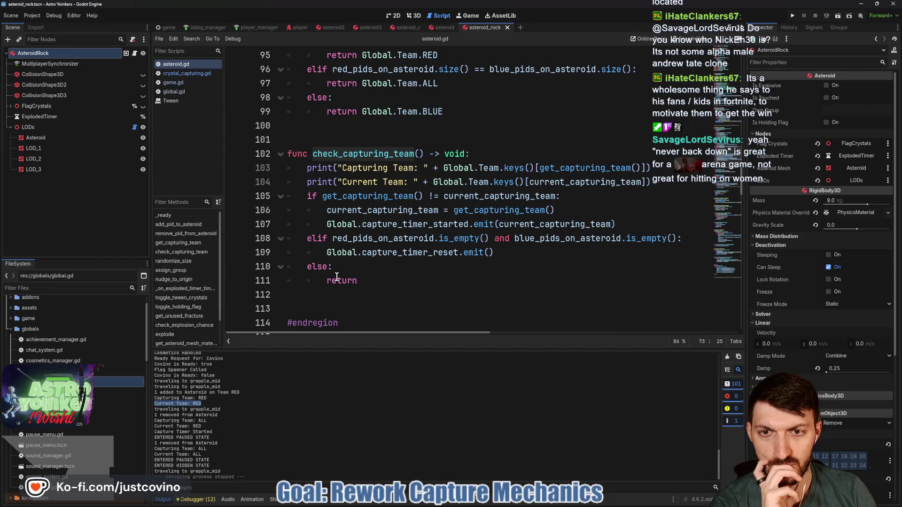
{"action": "scroll", "coordinate": [337, 277], "scroll_direction": "up", "scroll_amount": 10}
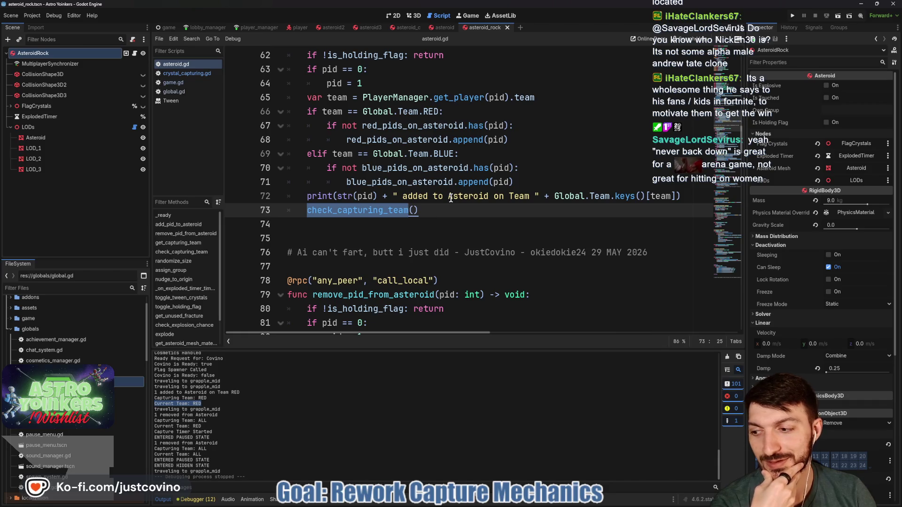
{"action": "scroll", "coordinate": [517, 160], "scroll_direction": "up", "scroll_amount": 1}
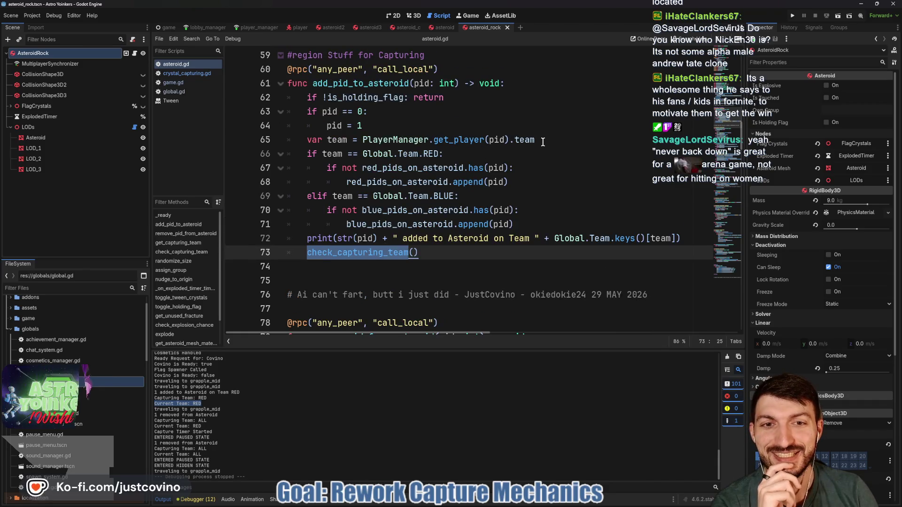
{"action": "left_click", "coordinate": [543, 142]}
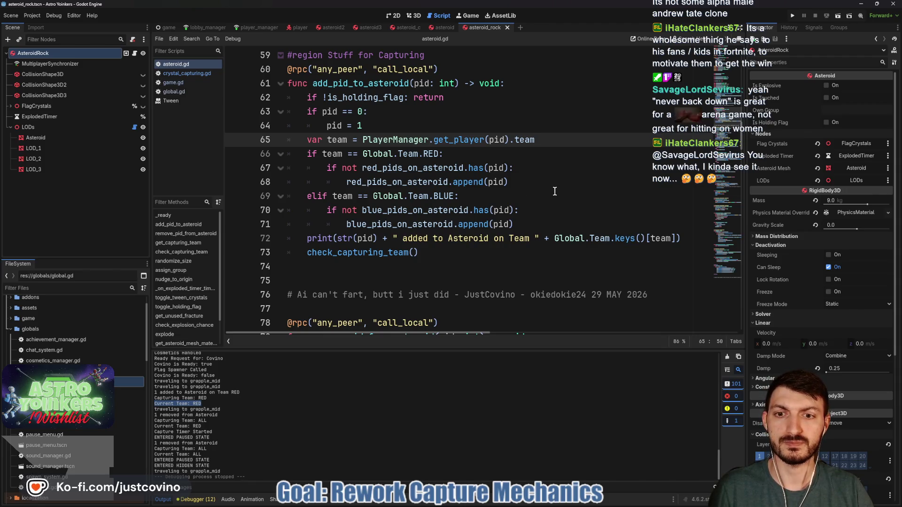
Add an if block that sets first_time = true when both red and blue pid lists are empty.
{"action": "key", "text": "Return"}
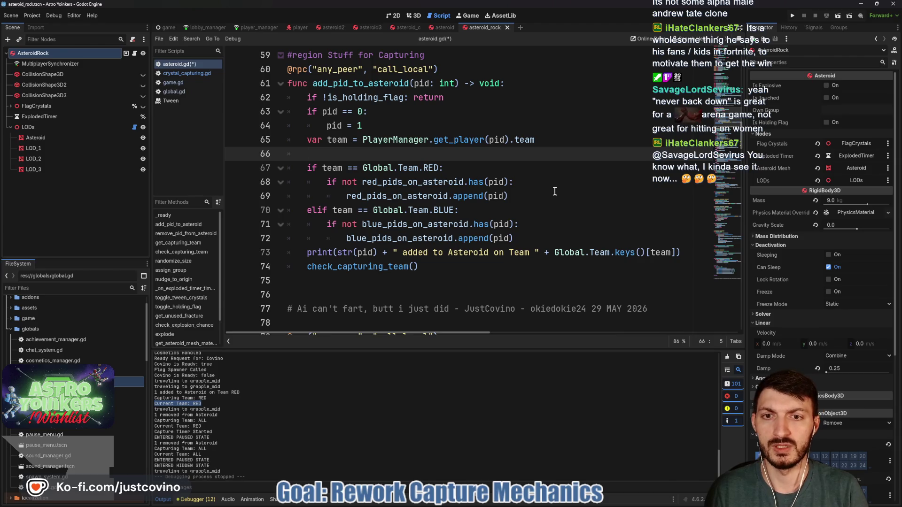
{"action": "type", "text": "if red_pids_on_asteroid.is_empty() an"}
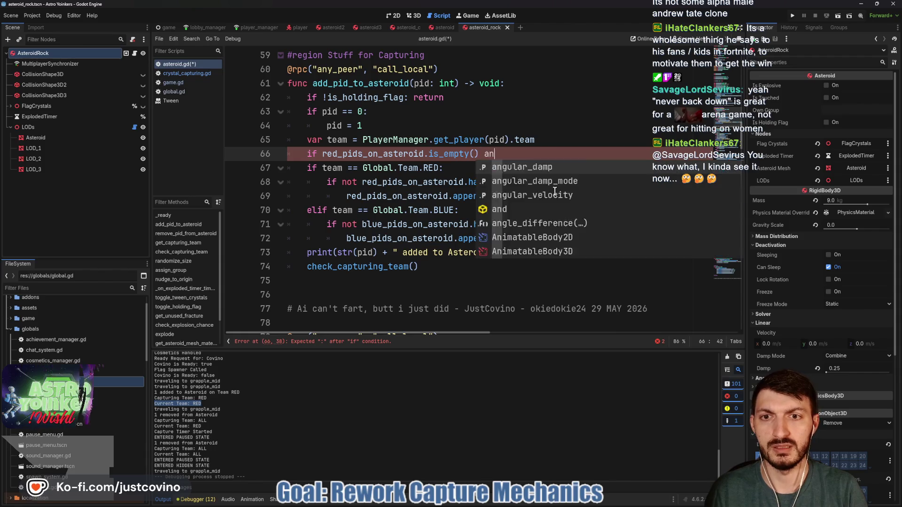
{"action": "type", "text": "d blue_pids_on_asteroid.is"}
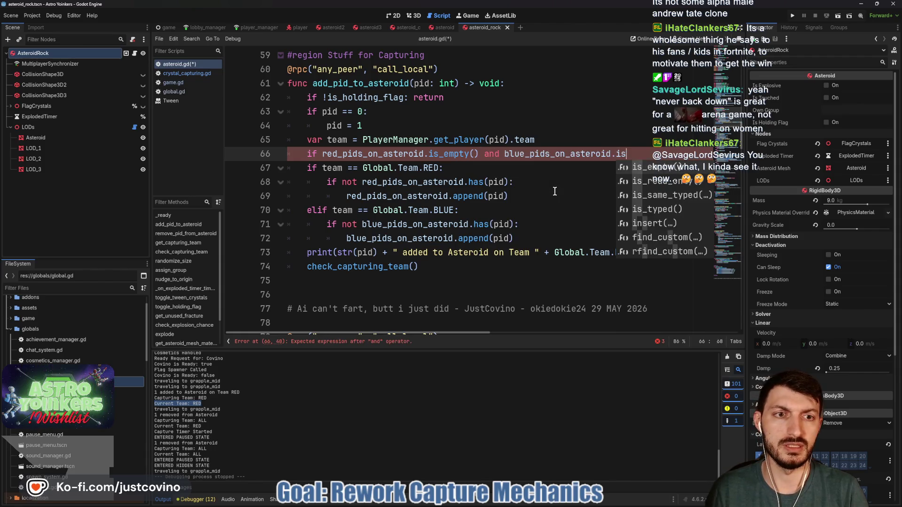
{"action": "key", "text": "Return"}
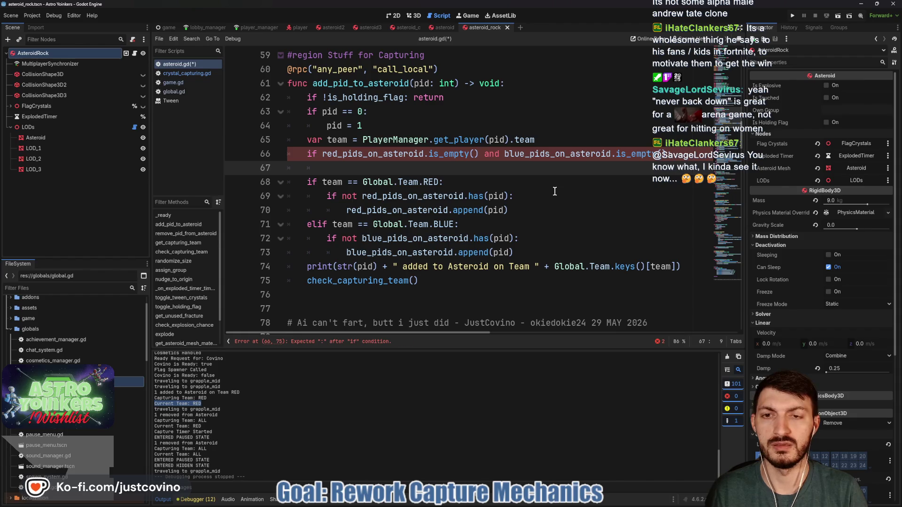
{"action": "key", "text": "Return"}
{"action": "type", "text": "first)"}
{"action": "key", "text": "BackSpace"}
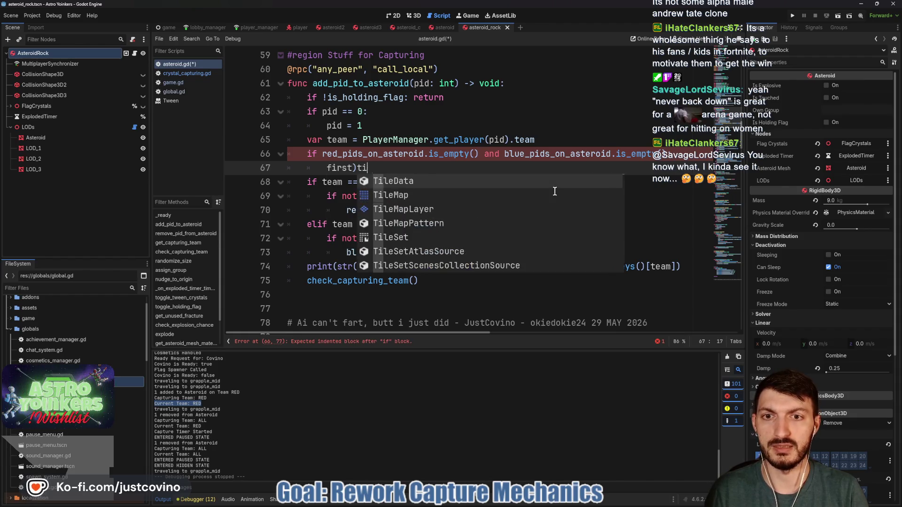
{"action": "type", "text": "time"}
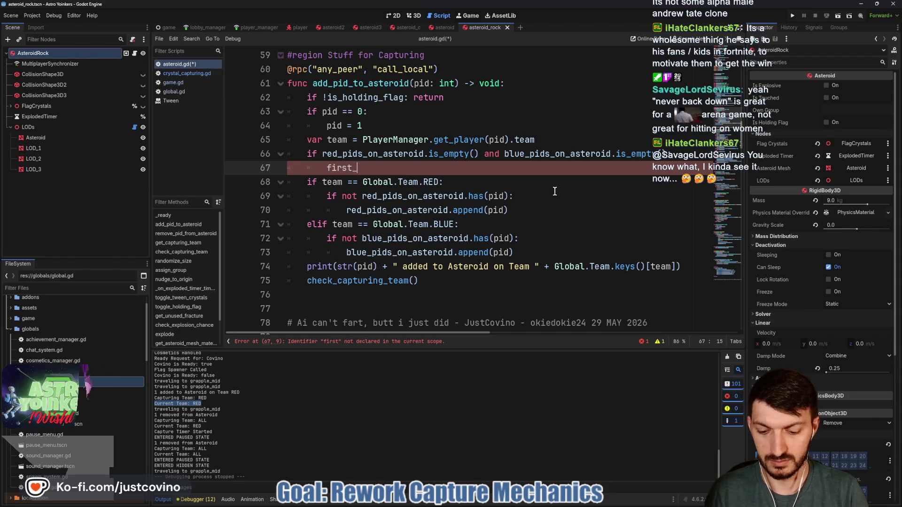
{"action": "type", "text": "_time = true"}
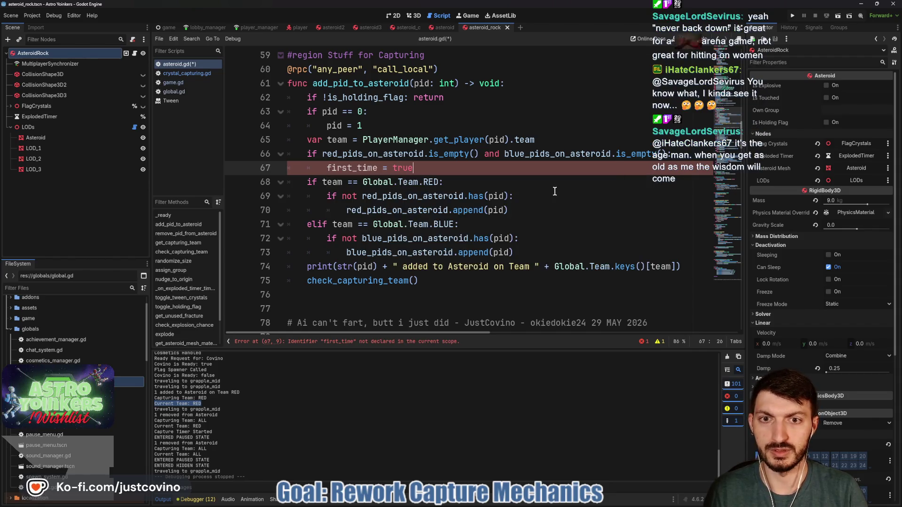
Declare var first_capture_attempt: bool = false below is_ready.
{"action": "scroll", "coordinate": [439, 223], "scroll_direction": "up", "scroll_amount": 6}
{"action": "scroll", "coordinate": [439, 223], "scroll_direction": "up", "scroll_amount": 5}
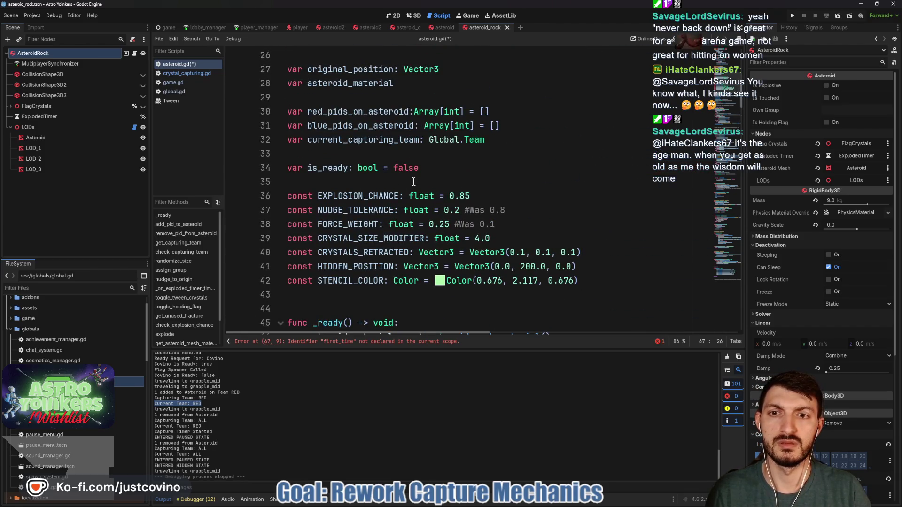
{"action": "left_click", "coordinate": [440, 172]}
{"action": "key", "text": "Return"}
{"action": "type", "text": "var "}
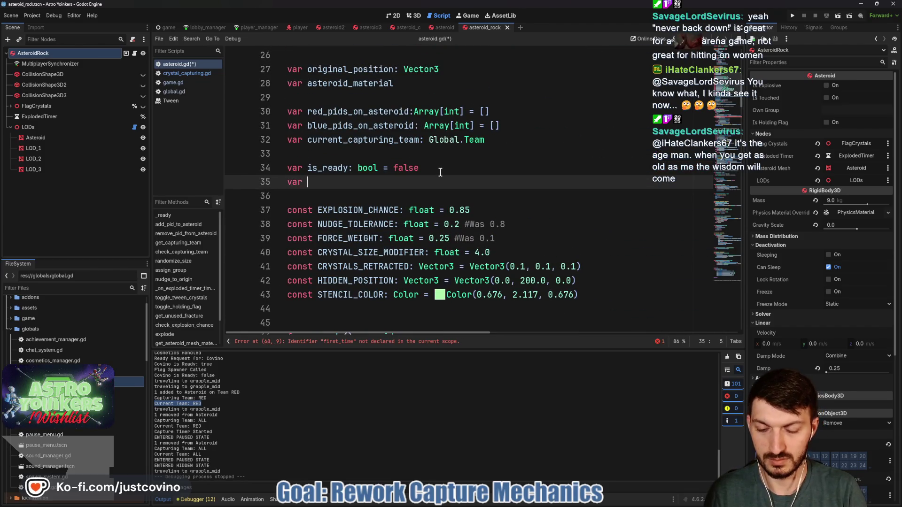
{"action": "type", "text": "first_time"}
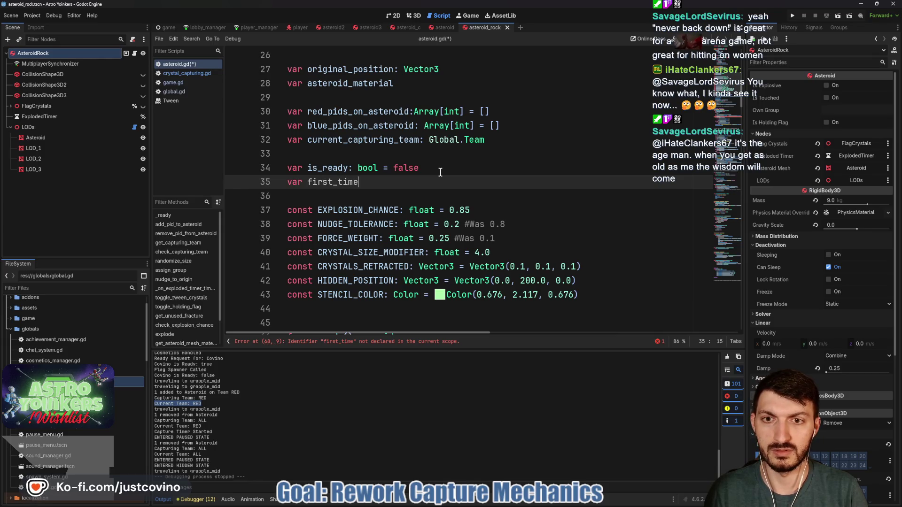
{"action": "key", "text": "BackSpace"}
{"action": "key", "text": "BackSpace"}
{"action": "key", "text": "BackSpace"}
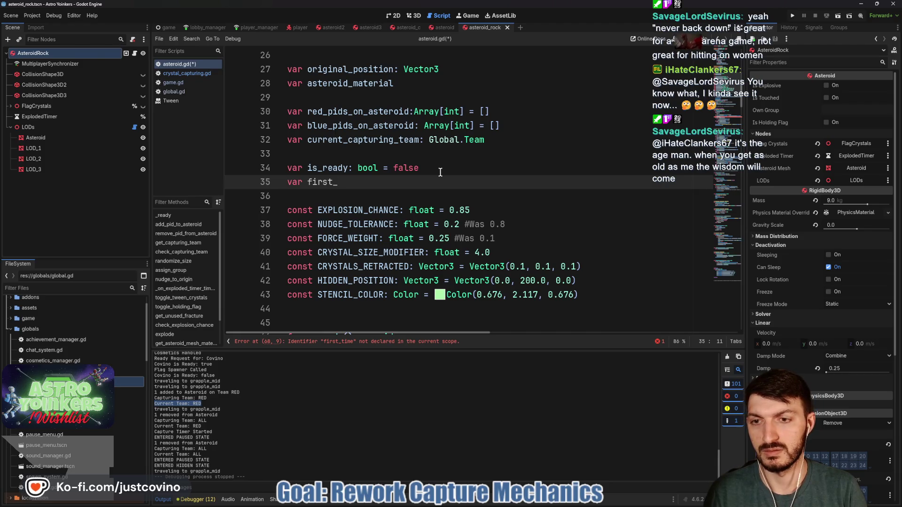
{"action": "type", "text": "captu"}
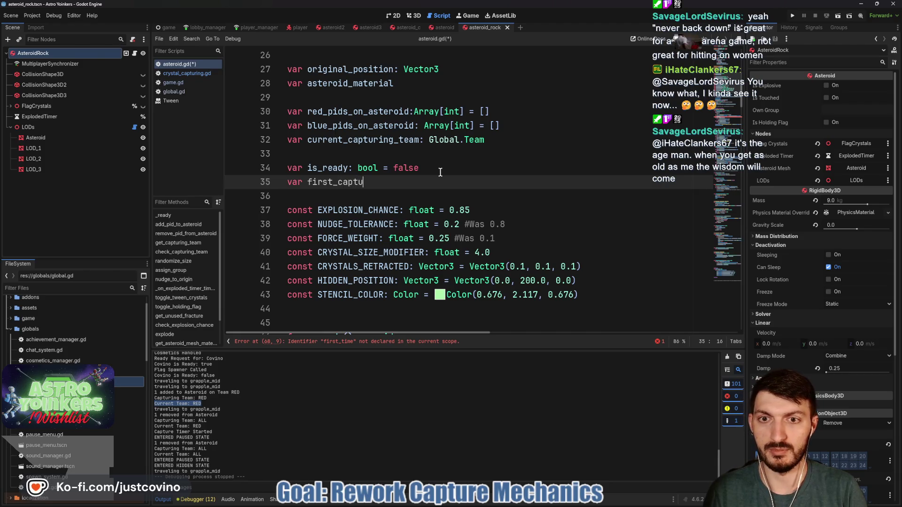
{"action": "type", "text": "re_attempt"}
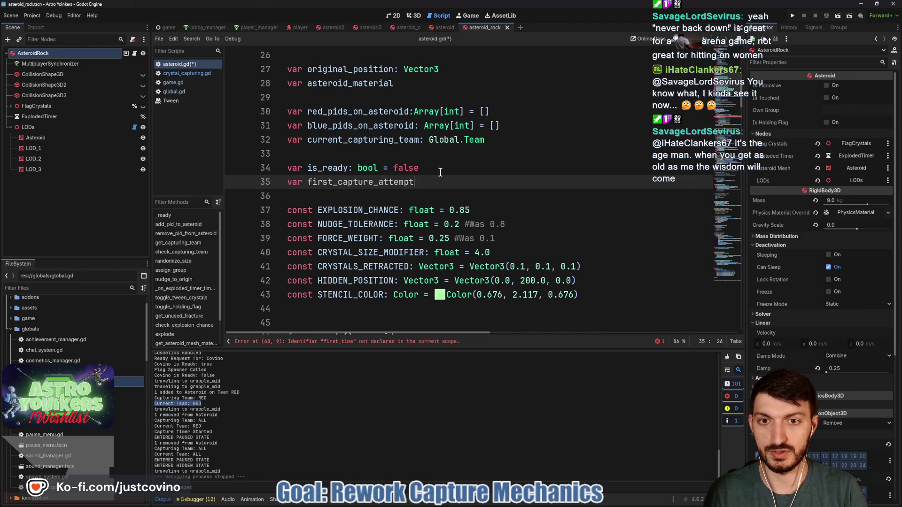
{"action": "type", "text": ": bool = fa"}
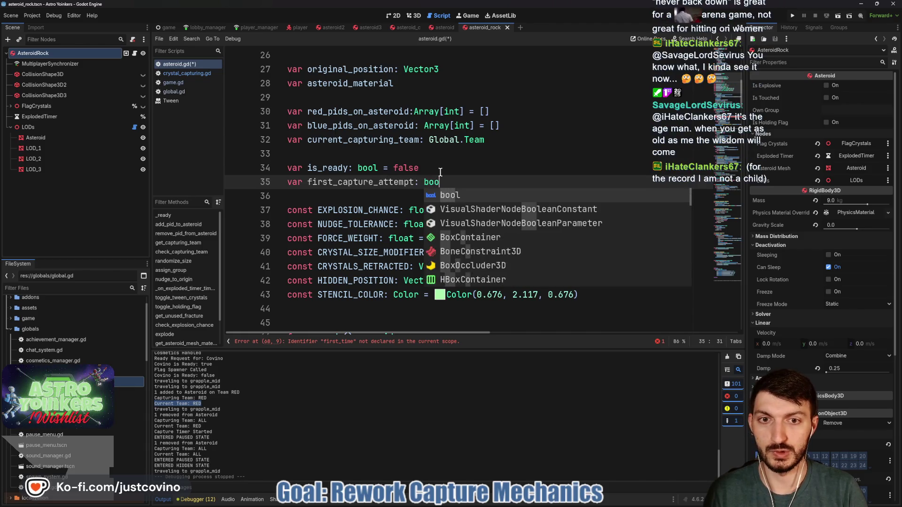
{"action": "key", "text": "Return"}
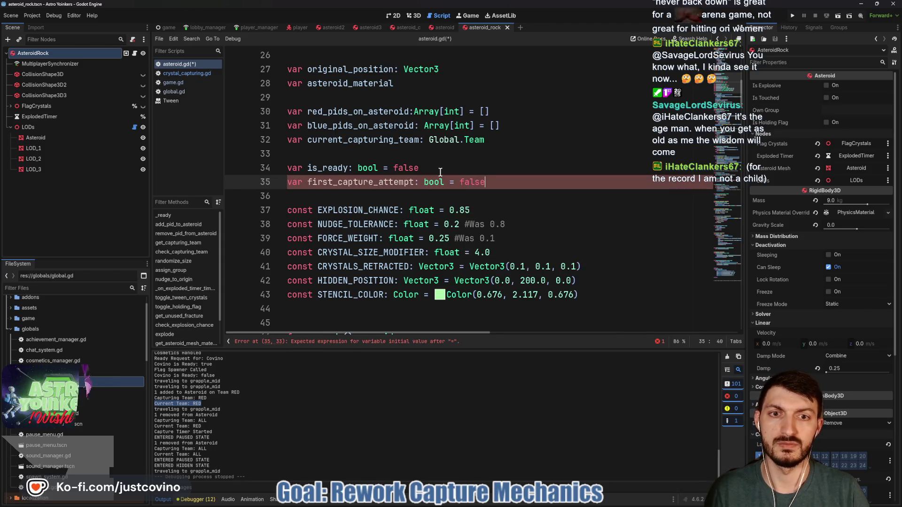
{"action": "scroll", "coordinate": [390, 197], "scroll_direction": "down", "scroll_amount": 10}
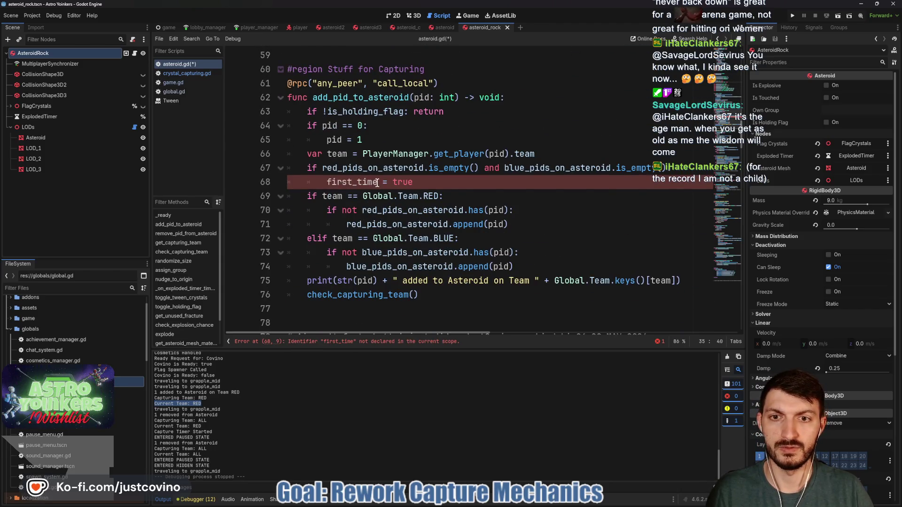
Rename first_time to first_capture_attempt on line 68 and save.
{"action": "left_click_drag", "start_coordinate": [376, 183], "coordinate": [359, 182]}
{"action": "type", "text": "capture_att"}
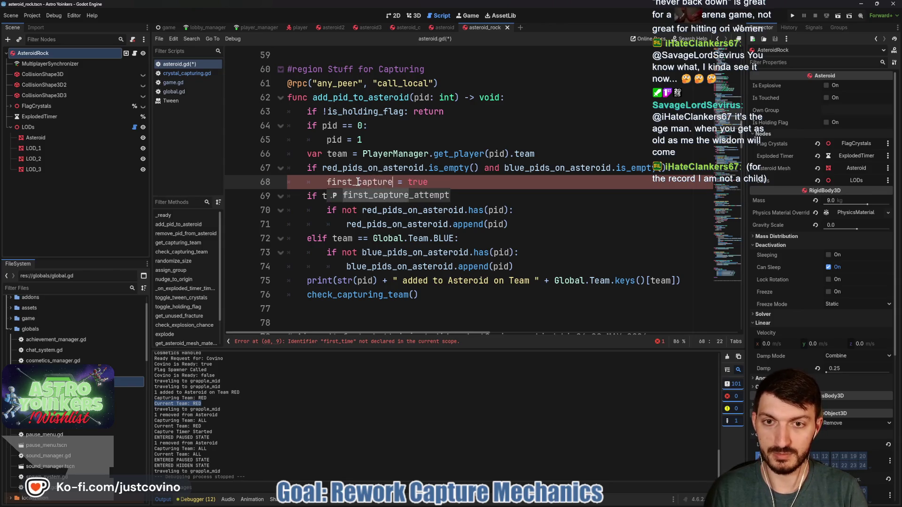
{"action": "key", "text": "Return"}
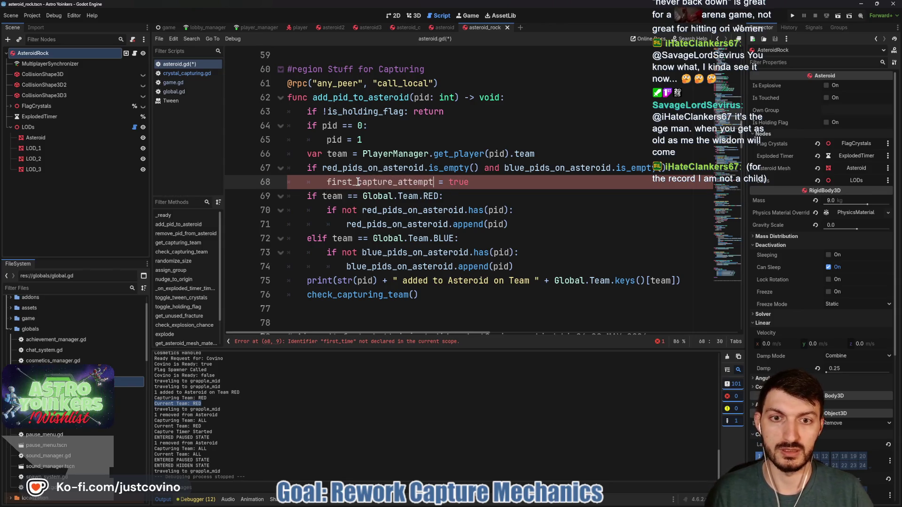
{"action": "key", "text": "End"}
{"action": "key", "text": "ctrl+s"}
Add an 'if first_capture_attempt:' line and move it below check_capturing_team().
{"action": "left_click", "coordinate": [530, 224]}
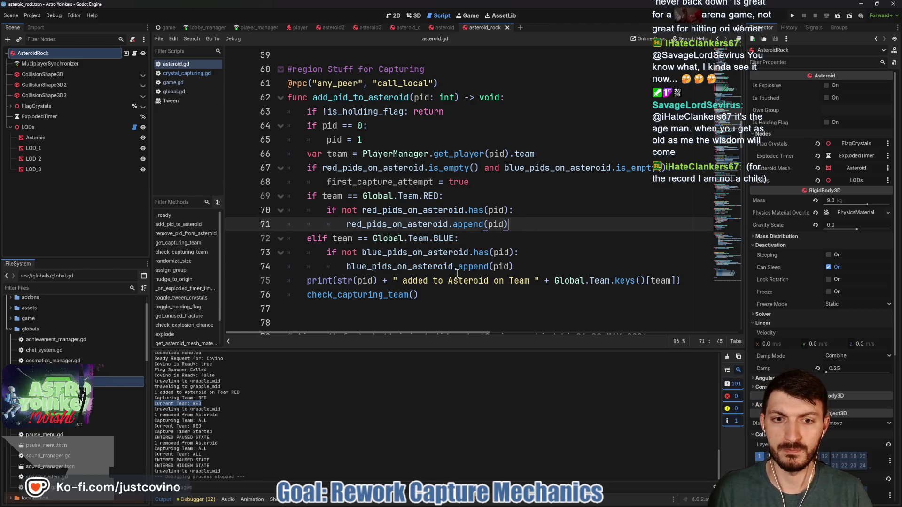
{"action": "left_click", "coordinate": [532, 267]}
{"action": "left_click", "coordinate": [687, 281]}
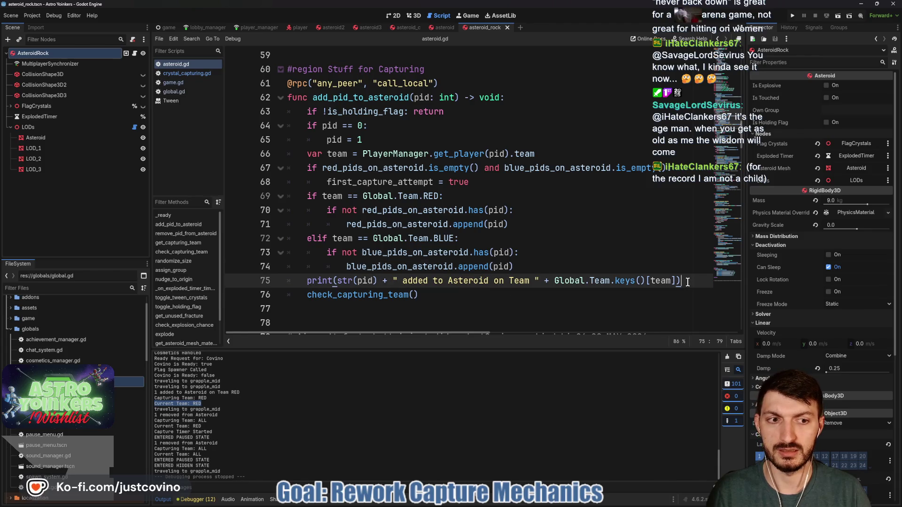
{"action": "key", "text": "Return"}
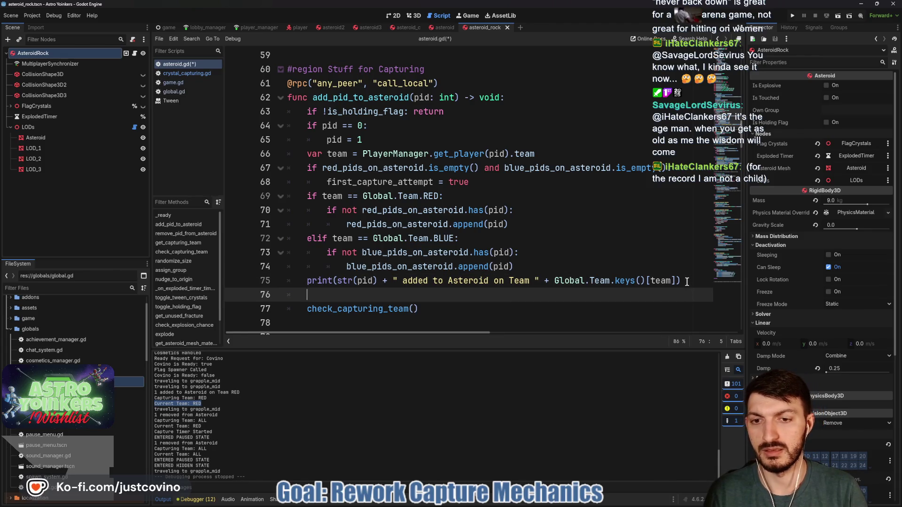
{"action": "type", "text": "if first_capture_attempt:"}
{"action": "key", "text": "Return"}
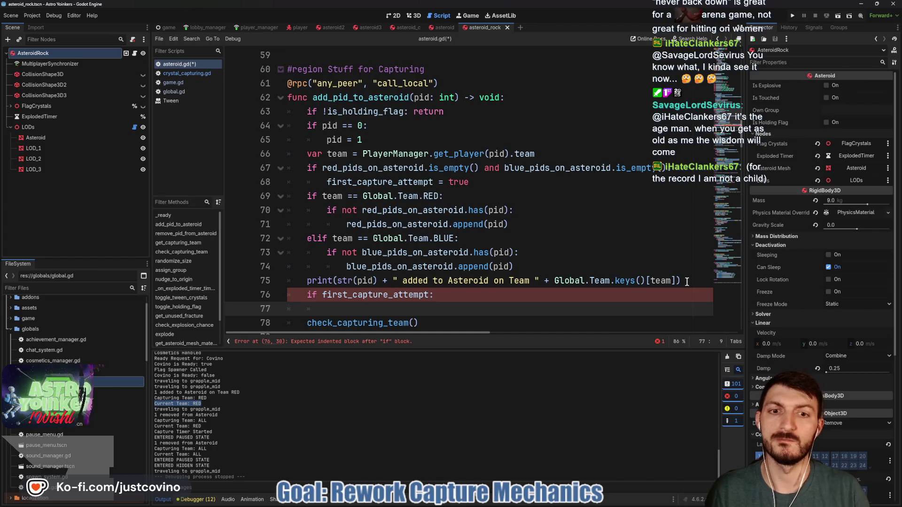
{"action": "left_click_drag", "start_coordinate": [448, 293], "coordinate": [282, 294]}
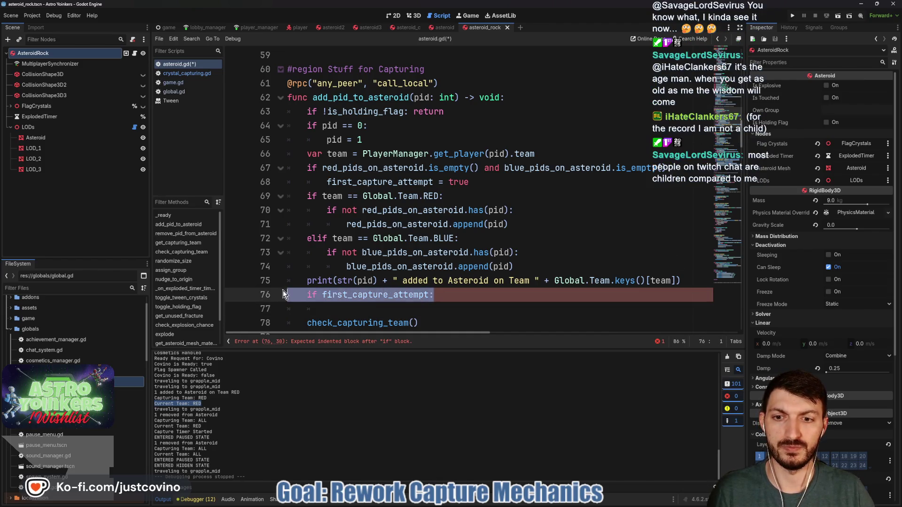
{"action": "key", "text": "alt+Down"}
{"action": "key", "text": "alt+Down"}
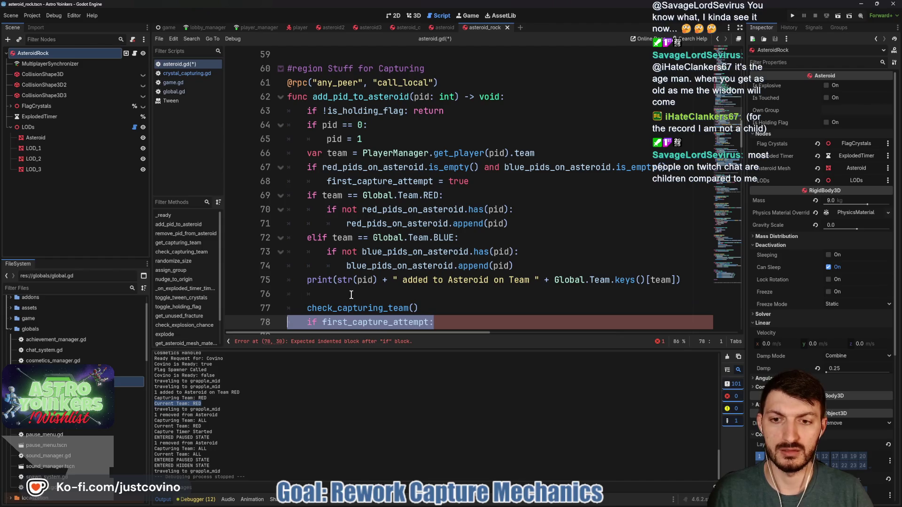
{"action": "left_click", "coordinate": [353, 296]}
{"action": "key", "text": "BackSpace"}
{"action": "key", "text": "BackSpace"}
{"action": "key", "text": "BackSpace"}
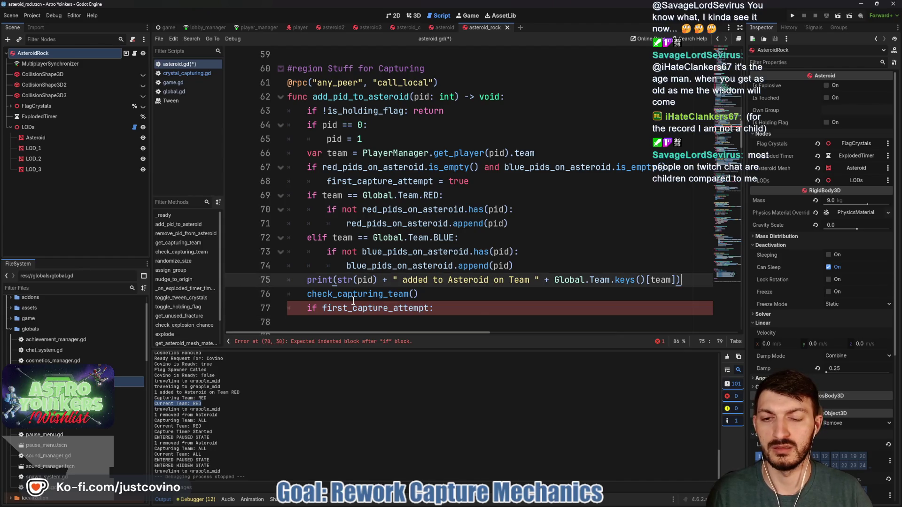
{"action": "scroll", "coordinate": [356, 298], "scroll_direction": "down", "scroll_amount": 6}
{"action": "scroll", "coordinate": [356, 298], "scroll_direction": "down", "scroll_amount": 5}
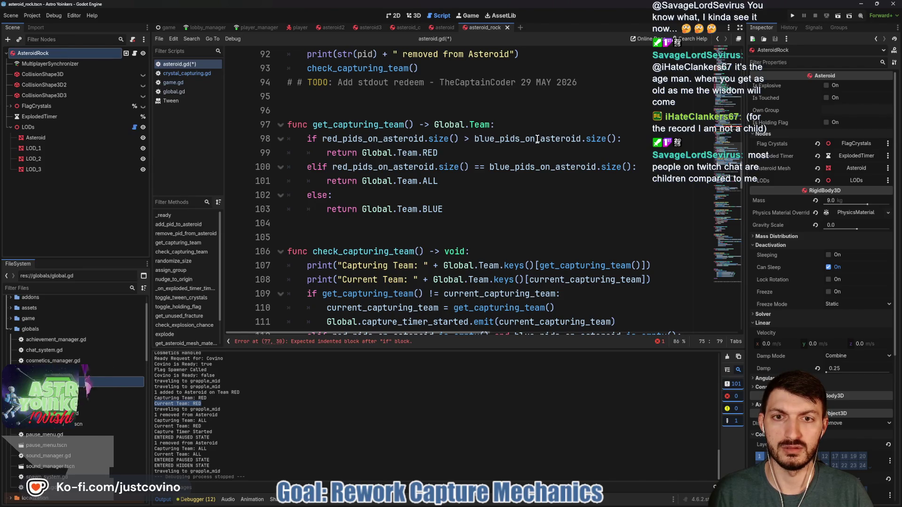
Delete the first_capture_attempt declaration on line 35.
{"action": "scroll", "coordinate": [382, 200], "scroll_direction": "down", "scroll_amount": 3}
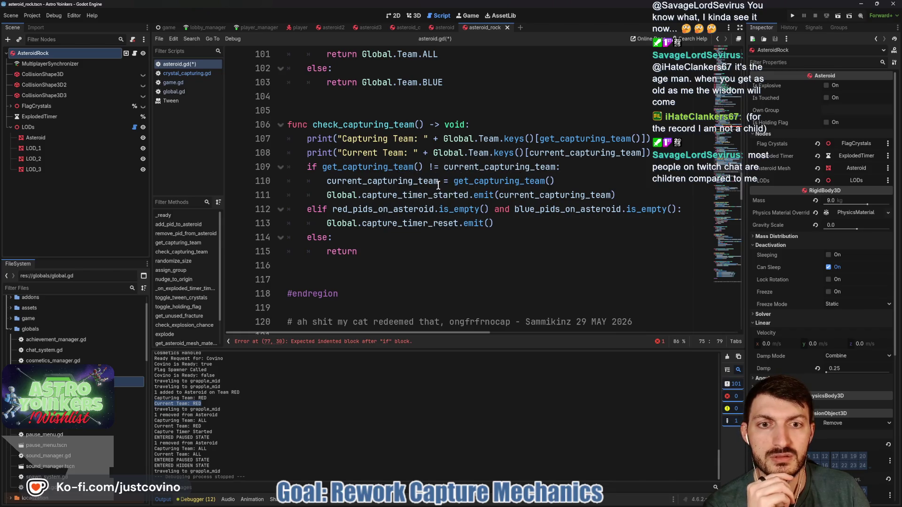
{"action": "scroll", "coordinate": [458, 197], "scroll_direction": "up", "scroll_amount": 15}
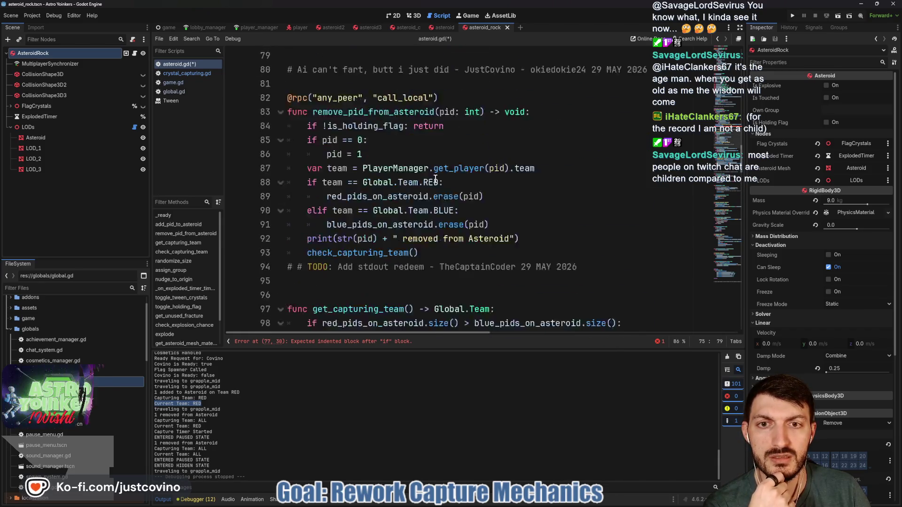
{"action": "scroll", "coordinate": [437, 201], "scroll_direction": "up", "scroll_amount": 8}
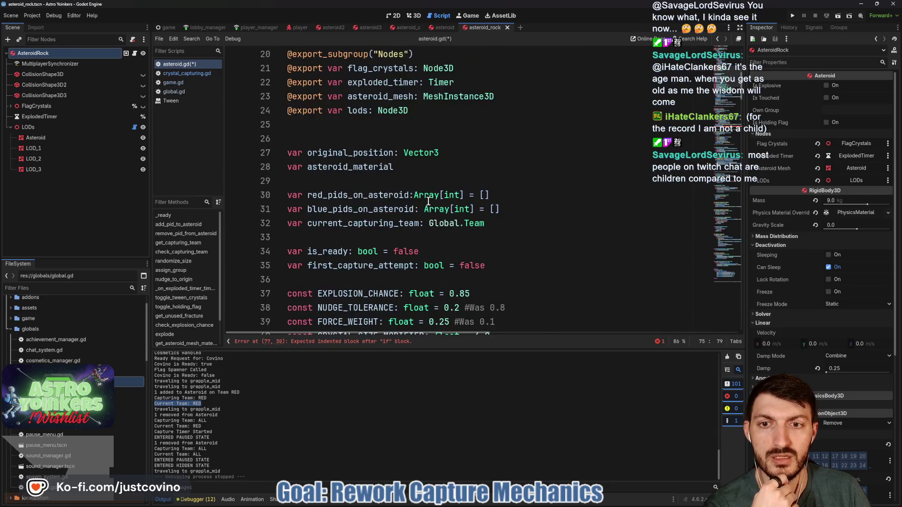
{"action": "left_click_drag", "start_coordinate": [486, 265], "coordinate": [265, 265]}
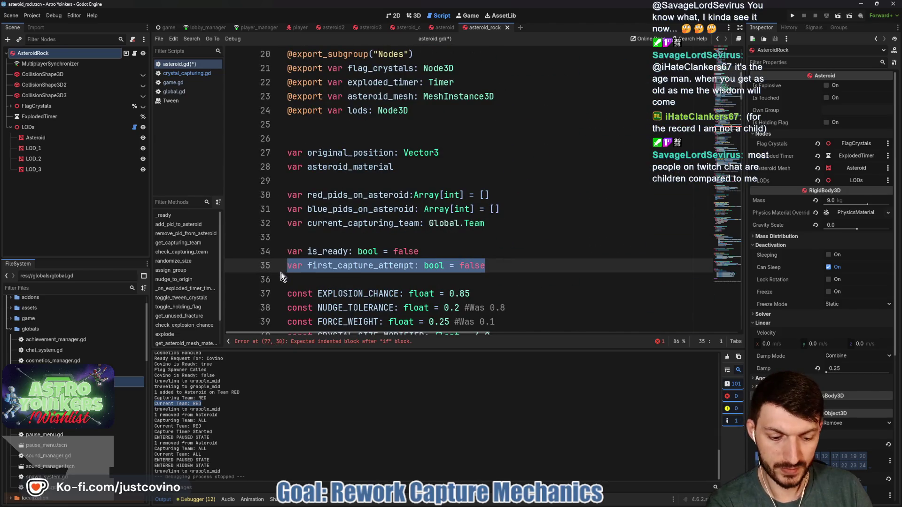
{"action": "key", "text": "ctrl+x"}
{"action": "key", "text": "BackSpace"}
Delete the unfinished 'if first_capture_attempt:' line in add_pid_to_asteroid.
{"action": "scroll", "coordinate": [438, 249], "scroll_direction": "down", "scroll_amount": 14}
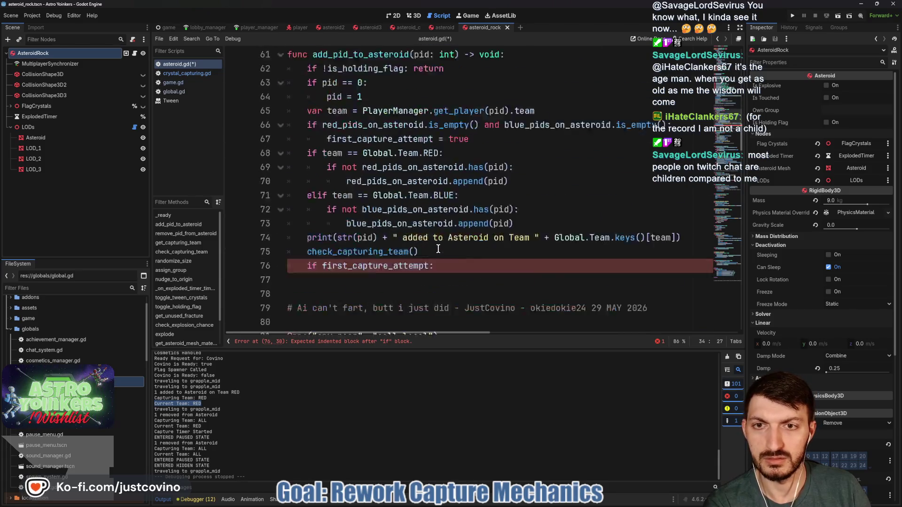
{"action": "scroll", "coordinate": [438, 249], "scroll_direction": "down", "scroll_amount": 1}
{"action": "left_click", "coordinate": [437, 209]}
{"action": "left_click_drag", "start_coordinate": [437, 209], "coordinate": [250, 219]}
{"action": "key", "text": "ctrl+x"}
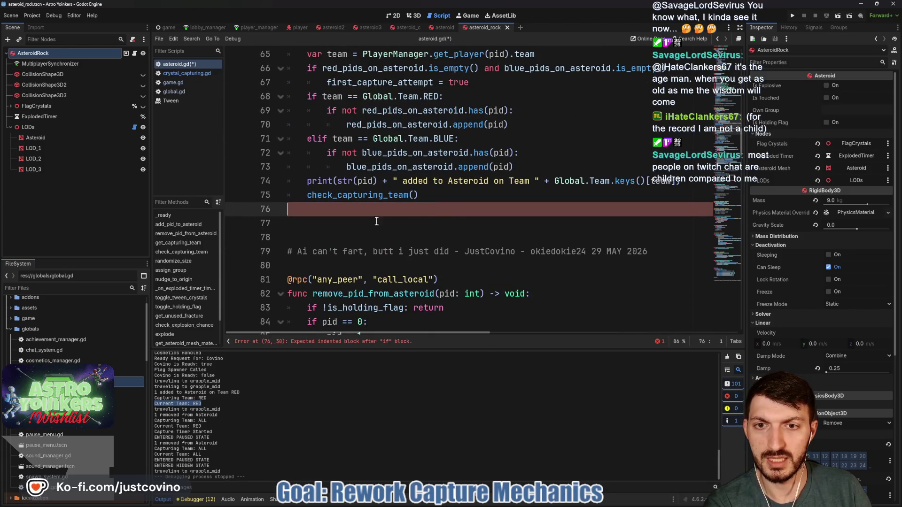
Remove the empty-team check on lines 66–67 that set first_capture_attempt.
{"action": "left_click_drag", "start_coordinate": [469, 82], "coordinate": [272, 73]}
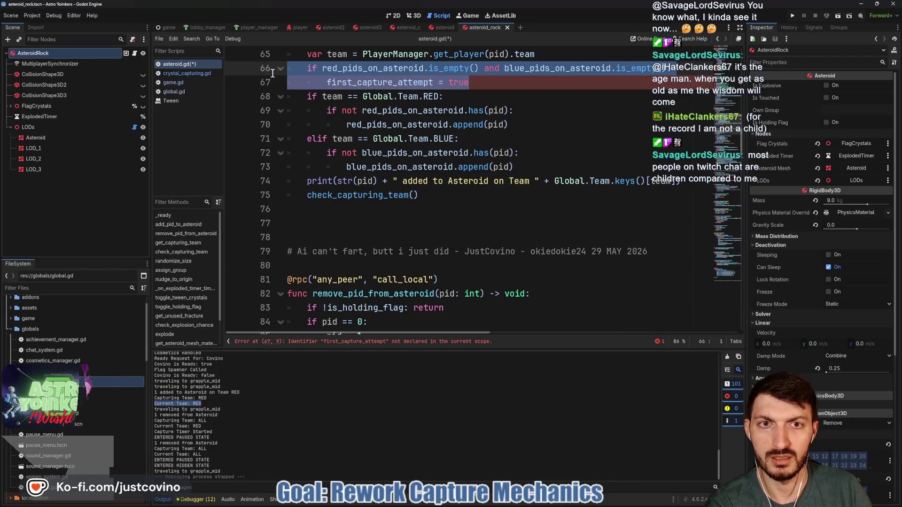
{"action": "key", "text": "ctrl+x"}
{"action": "key", "text": "BackSpace"}
Find check_capturing_team and put the caret at the end of the capture_timer_started line 108.
{"action": "double_click", "coordinate": [354, 168]}
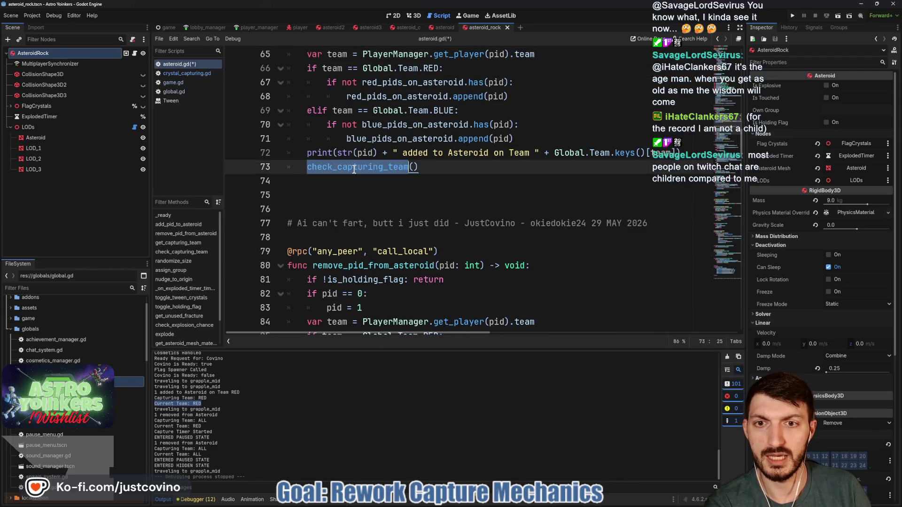
{"action": "scroll", "coordinate": [354, 167], "scroll_direction": "down", "scroll_amount": 10}
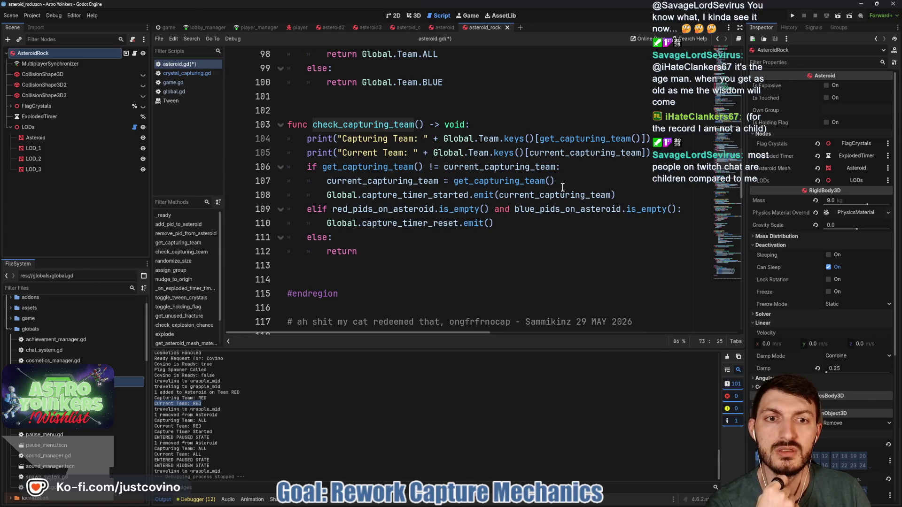
{"action": "left_click", "coordinate": [628, 195]}
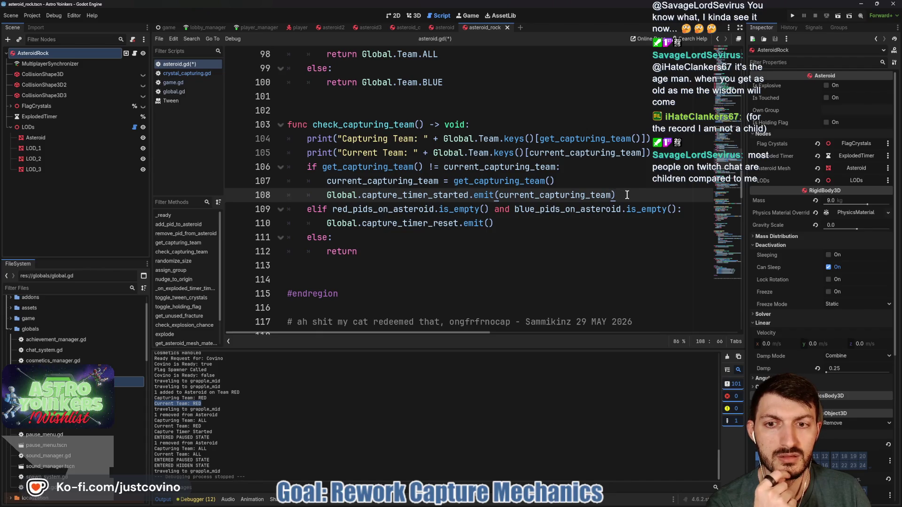
Add 'if get_capturing_team() == current_capturing_team:' below line 108.
{"action": "key", "text": "Return"}
{"action": "key", "text": "BackSpace"}
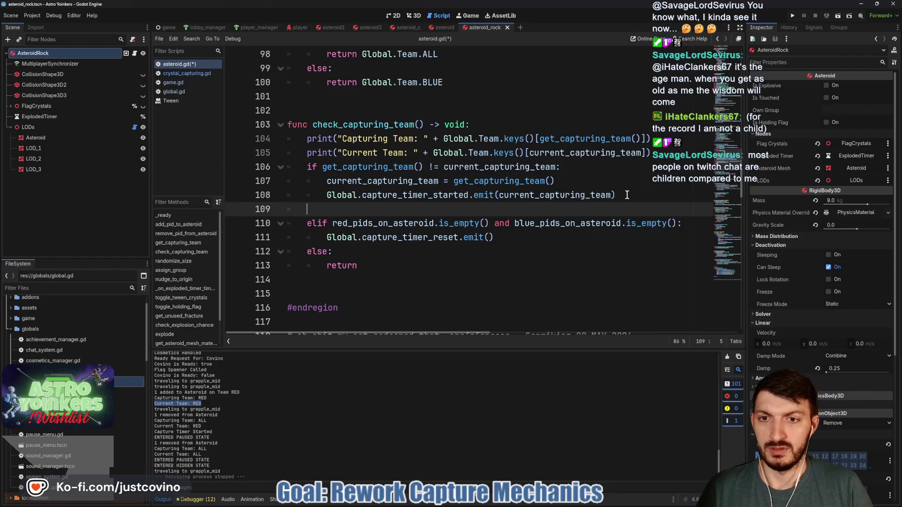
{"action": "type", "text": "if get_c"}
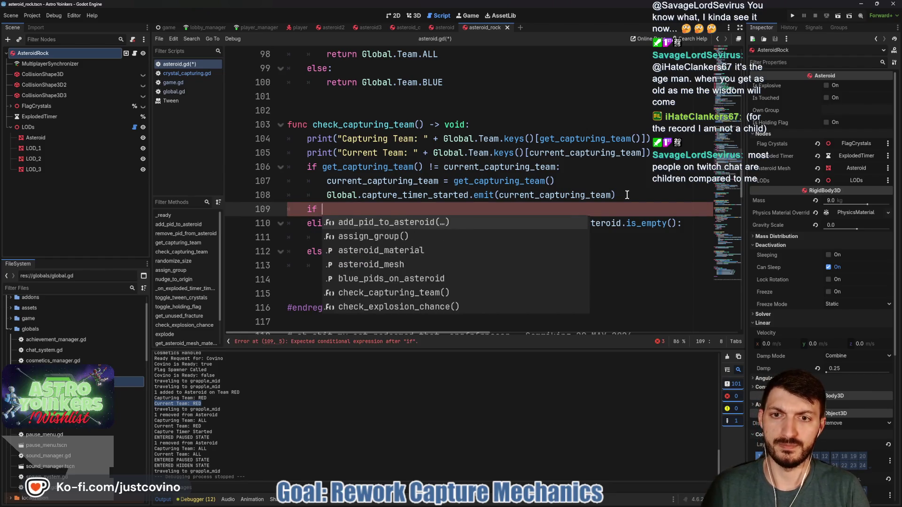
{"action": "type", "text": "ap"}
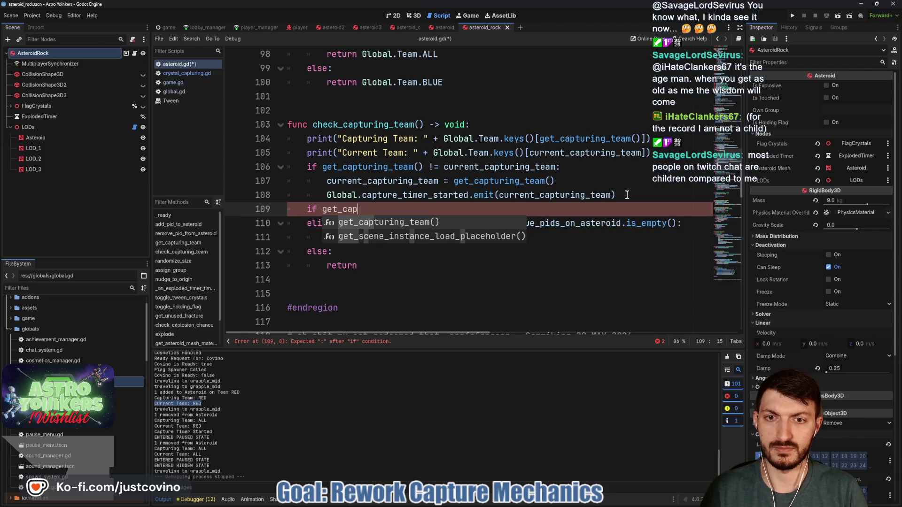
{"action": "key", "text": "Return"}
{"action": "type", "text": "== curr"}
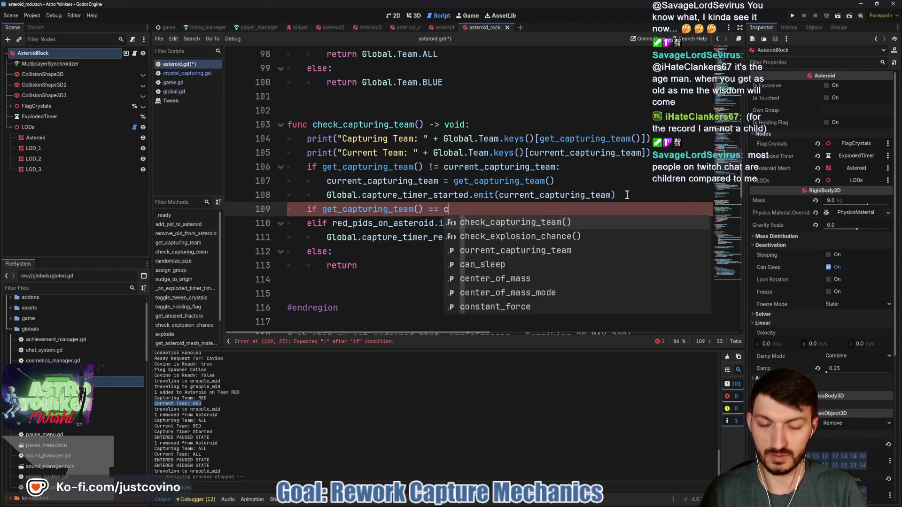
{"action": "key", "text": "Return"}
{"action": "key", "text": "Return"}
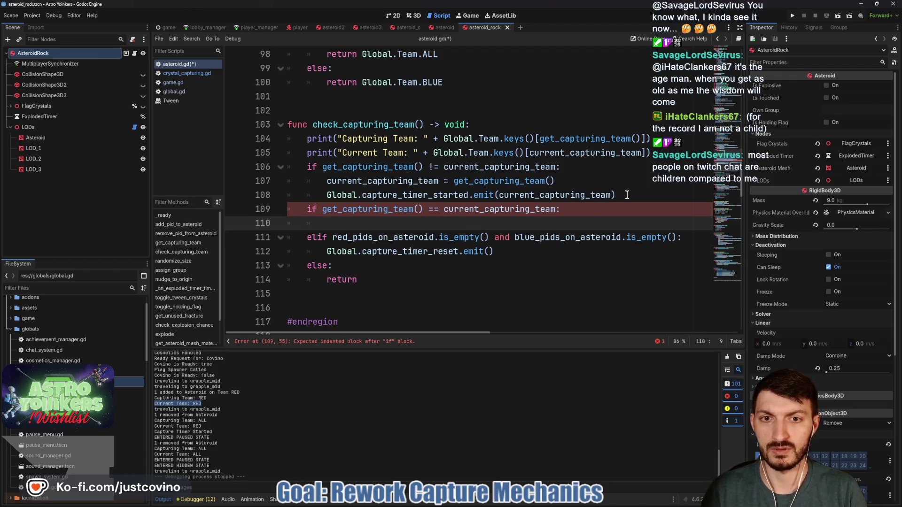
Emit Global.capture_timer_started(current_capturing_team) inside it, save asteroid.gd, and switch to crystal_capturing.gd.
{"action": "type", "text": "Global."}
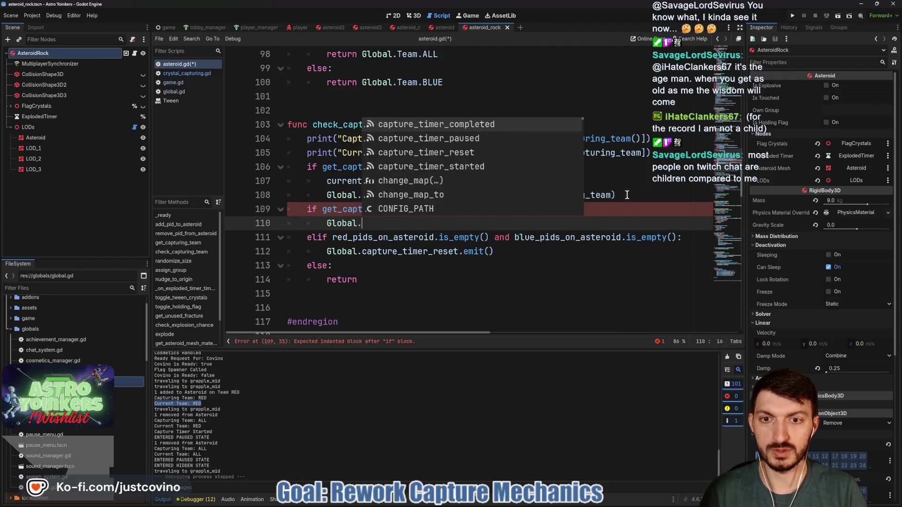
{"action": "key", "text": "Down"}
{"action": "key", "text": "Down"}
{"action": "key", "text": "Down"}
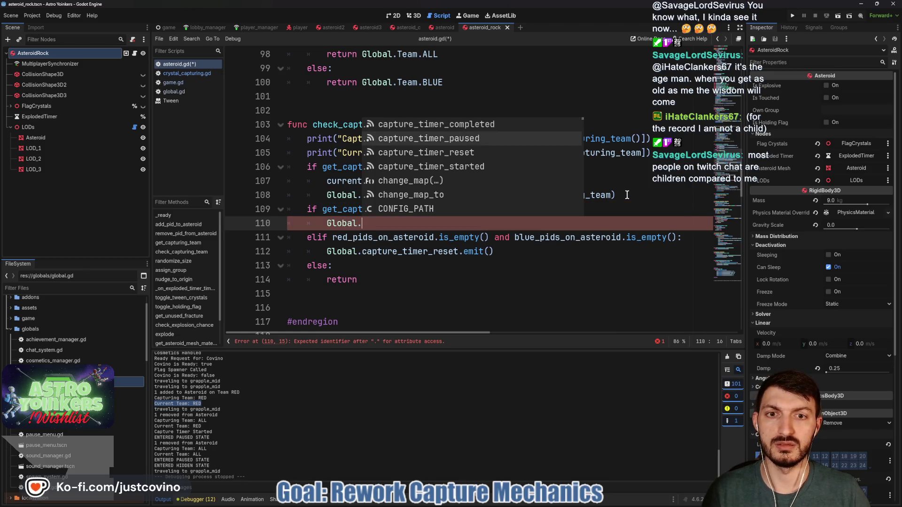
{"action": "key", "text": "Return"}
{"action": "type", "text": ".emi"}
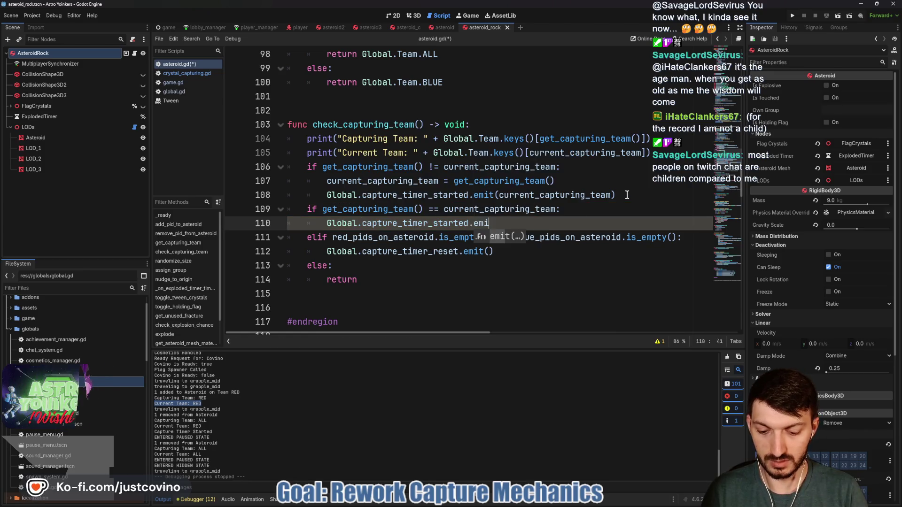
{"action": "type", "text": "t(curr"}
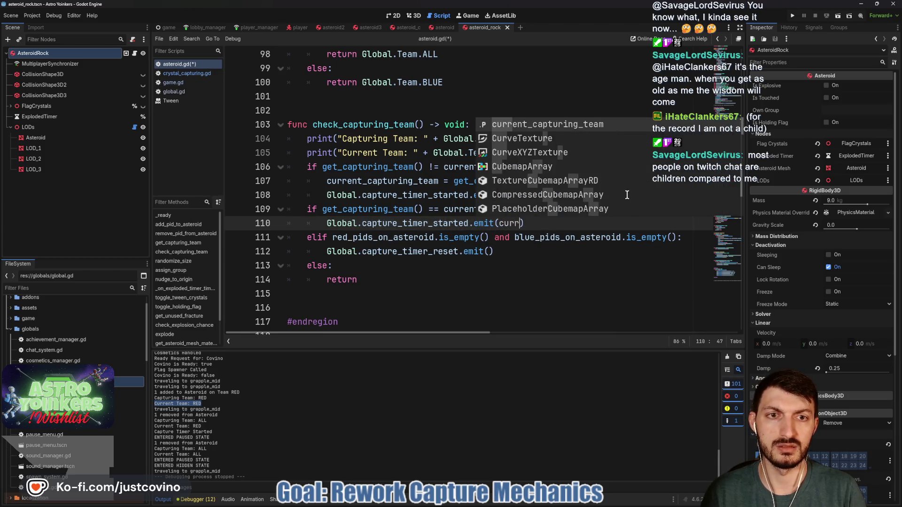
{"action": "key", "text": "Return"}
{"action": "key", "text": "ctrl+s"}
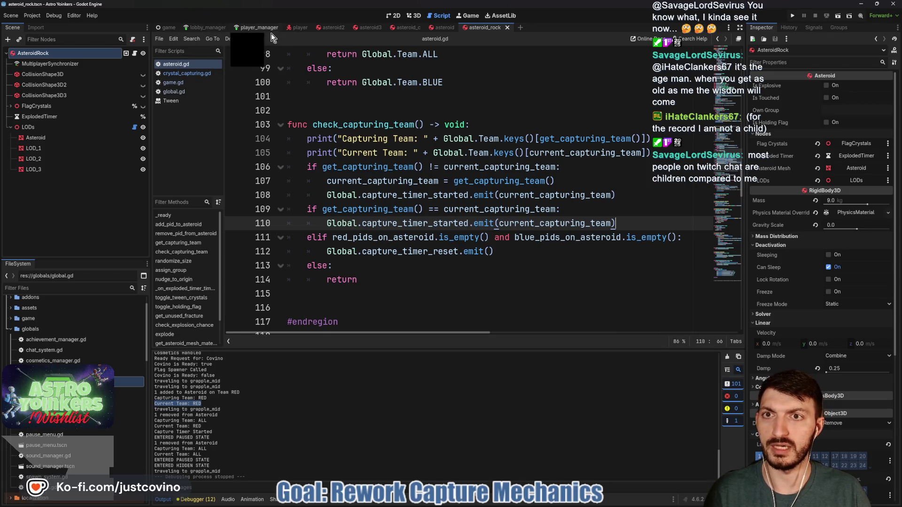
{"action": "left_click", "coordinate": [190, 74]}
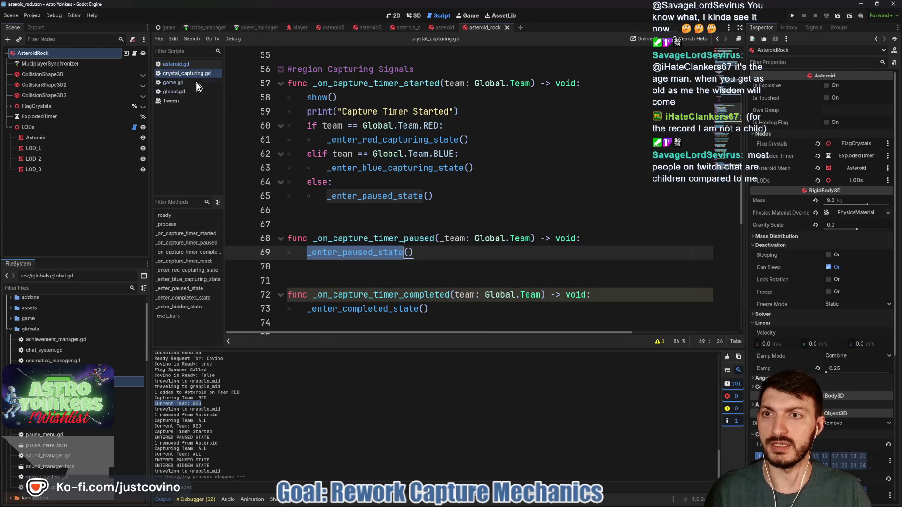
In _on_capture_timer_started, place edit points after both the red and blue team checks.
{"action": "left_click", "coordinate": [455, 228]}
{"action": "scroll", "coordinate": [455, 228], "scroll_direction": "up", "scroll_amount": 2}
{"action": "double_click", "coordinate": [375, 168]}
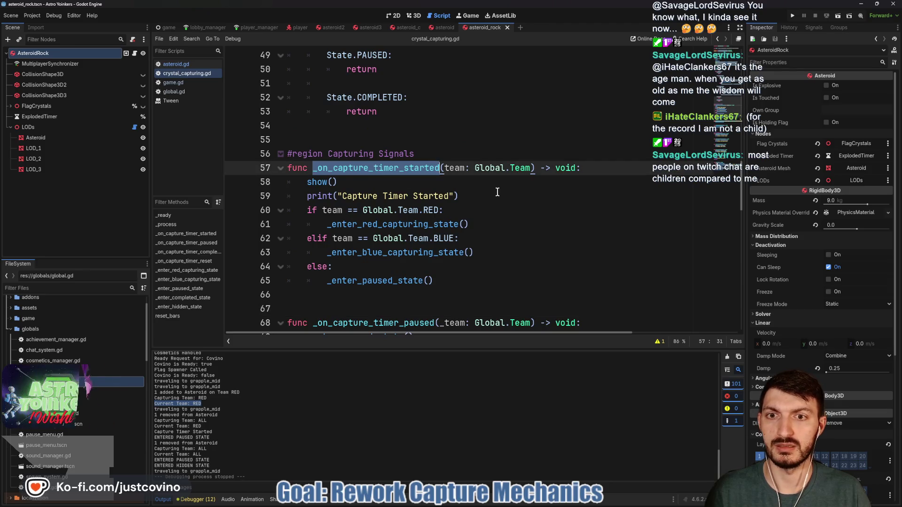
{"action": "left_click", "coordinate": [376, 187]}
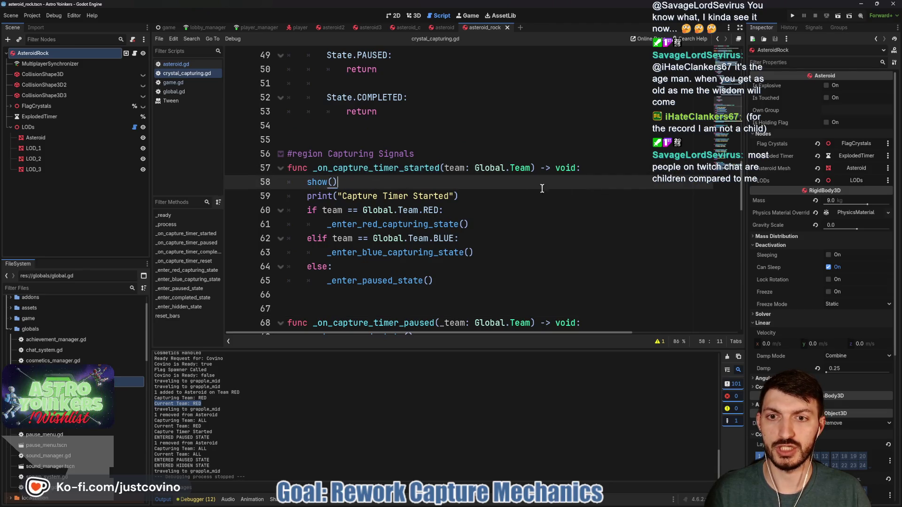
{"action": "left_click", "coordinate": [614, 167]}
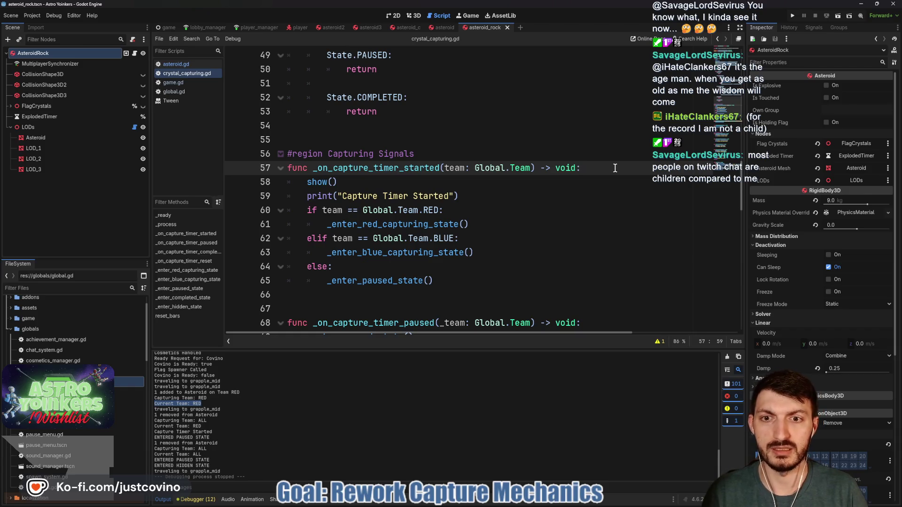
{"action": "left_click", "coordinate": [460, 211]}
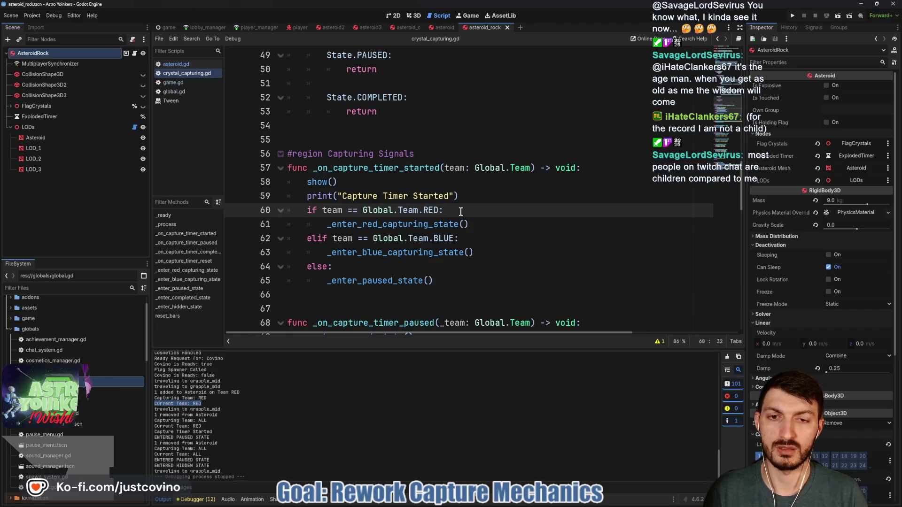
{"action": "left_click", "coordinate": [468, 238], "text": "alt"}
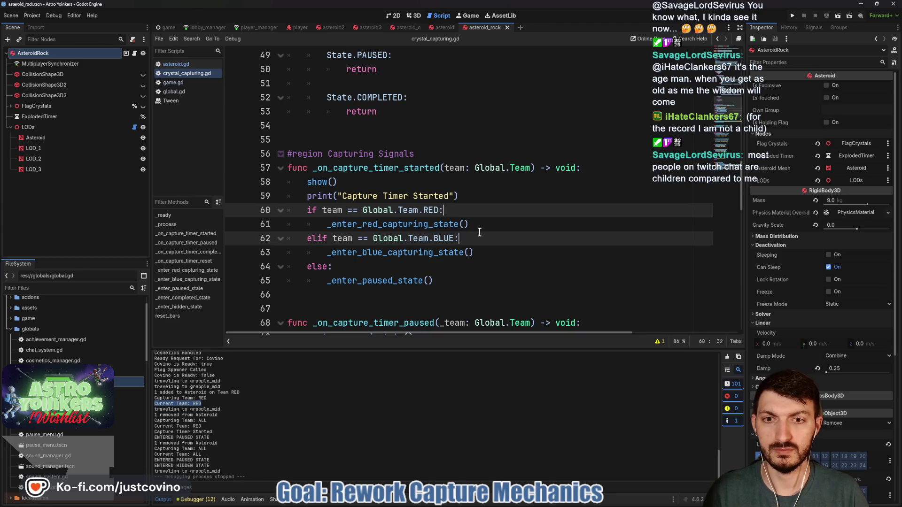
Insert state checks against State.RED_CAPTURING and State.BLUE_CAPTURING under the team checks.
{"action": "key", "text": "Return"}
{"action": "type", "text": "if"}
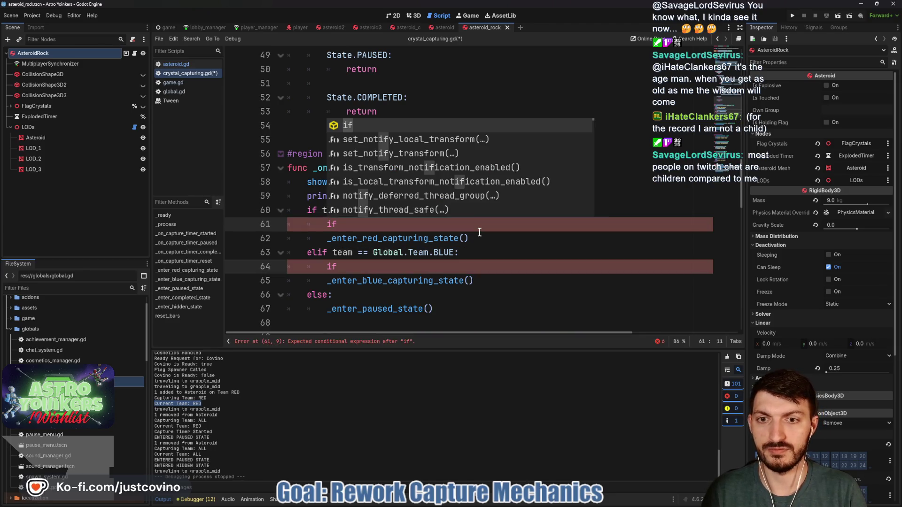
{"action": "type", "text": " state"}
{"action": "key", "text": "Return"}
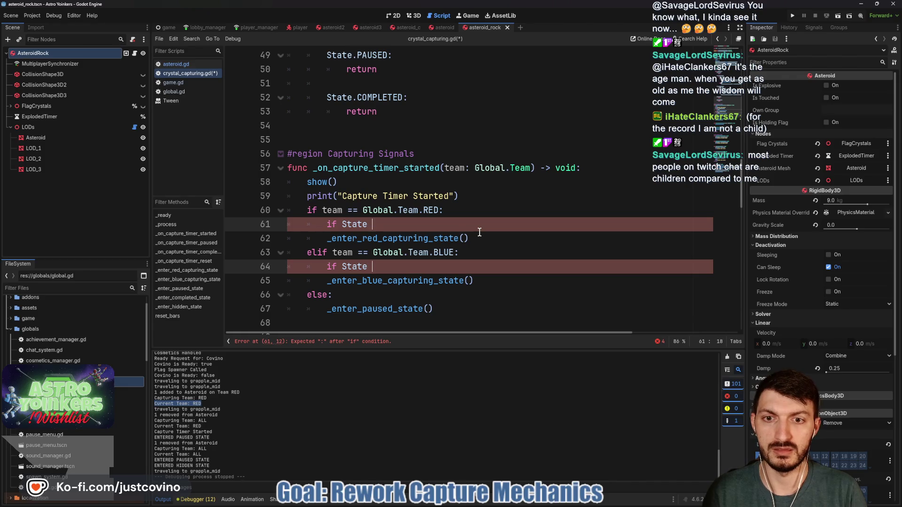
{"action": "type", "text": "!= State."}
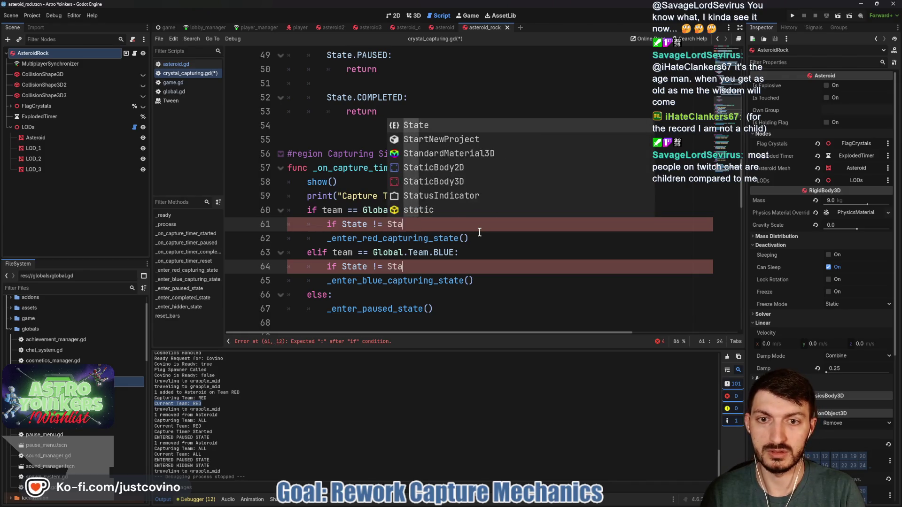
{"action": "key", "text": "Down"}
{"action": "key", "text": "Return"}
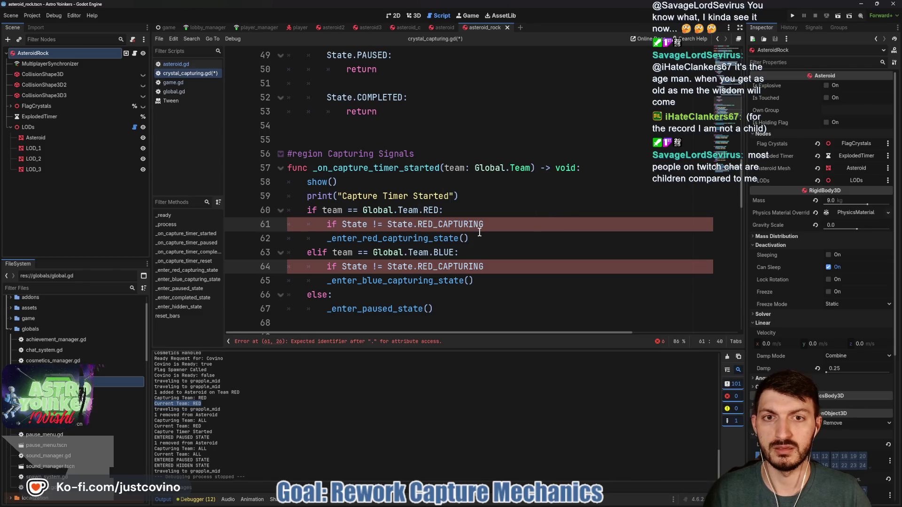
{"action": "left_click_drag", "start_coordinate": [435, 265], "coordinate": [421, 265]}
{"action": "type", "text": "BLUE"}
Add the missing colon and indent both state-entry calls under the new checks.
{"action": "left_click", "coordinate": [492, 225]}
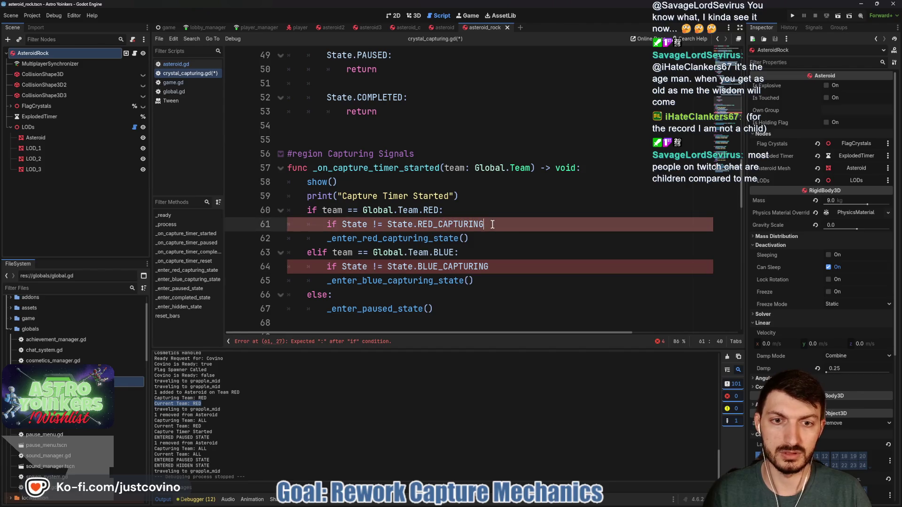
{"action": "type", "text": ":"}
{"action": "left_click", "coordinate": [326, 237]}
{"action": "key", "text": "Tab"}
{"action": "left_click", "coordinate": [325, 280]}
{"action": "key", "text": "Tab"}
{"action": "left_click", "coordinate": [492, 267]}
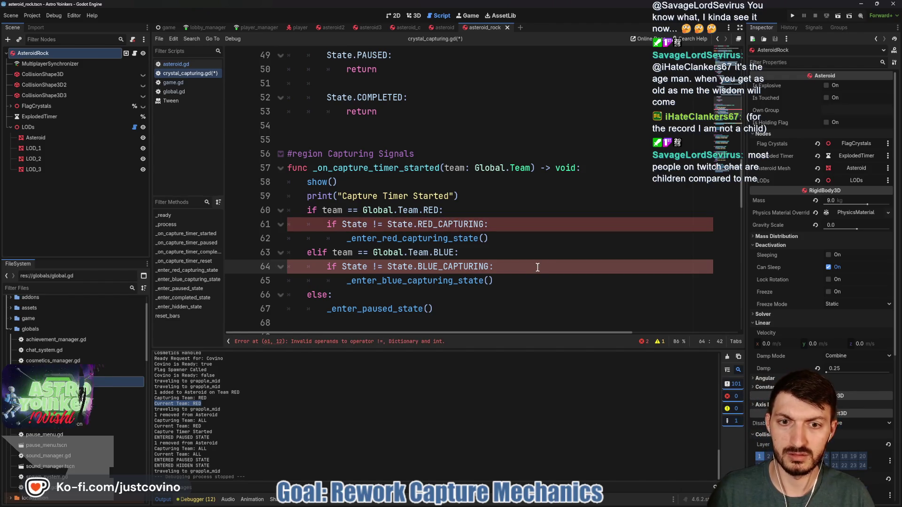
Change State to capture_state in both checks and save crystal_capturing.gd.
{"action": "double_click", "coordinate": [367, 225]}
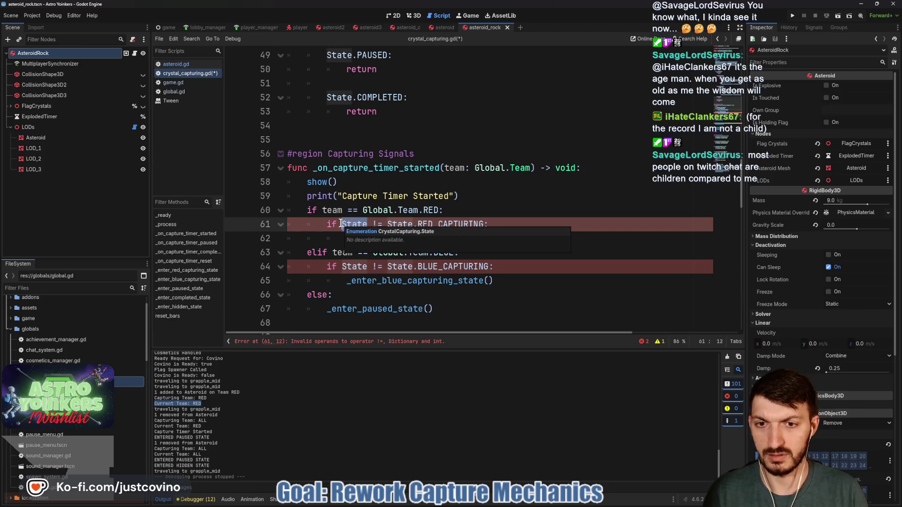
{"action": "double_click", "coordinate": [342, 267], "text": "alt"}
{"action": "type", "text": "capt"}
{"action": "key", "text": "Return"}
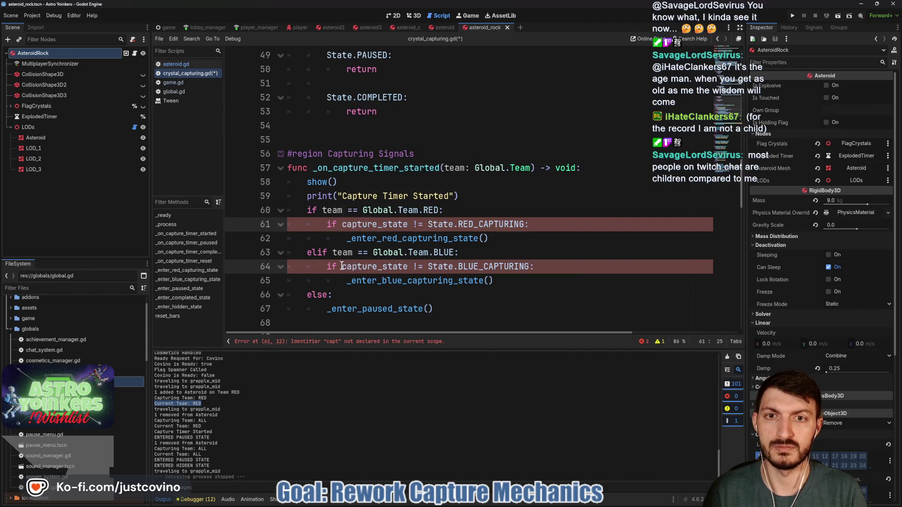
{"action": "left_click", "coordinate": [526, 239]}
{"action": "key", "text": "ctrl+s"}
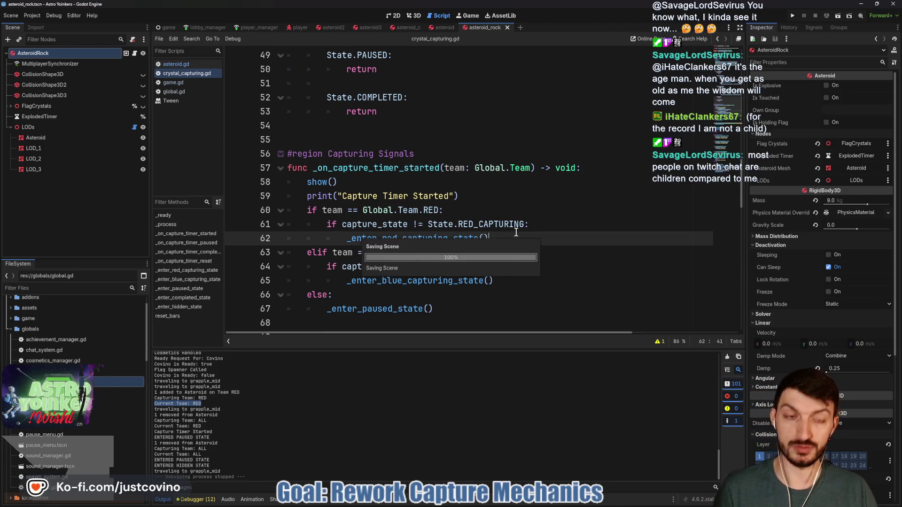
Run the game, host a lobby, walk onto the blue capture pad, then stop with F8.
{"action": "left_click", "coordinate": [794, 16]}
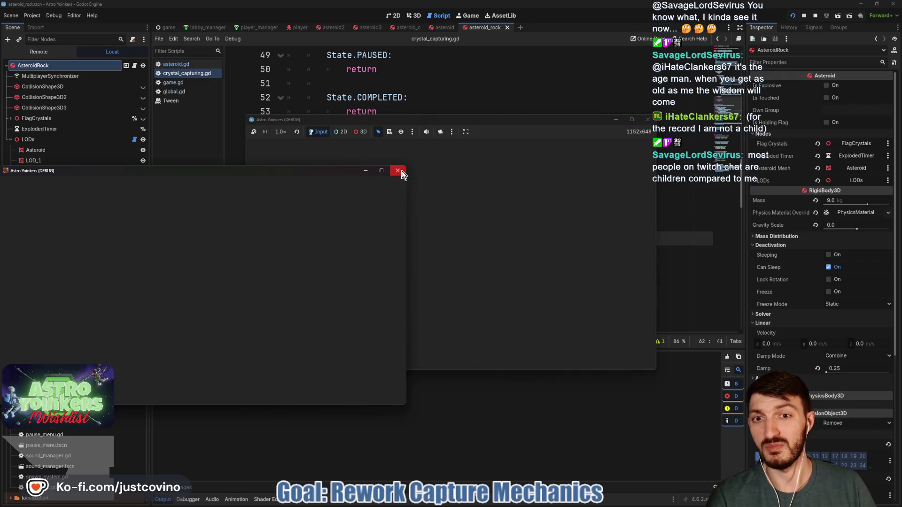
{"action": "left_click_drag", "start_coordinate": [519, 120], "coordinate": [494, 106]}
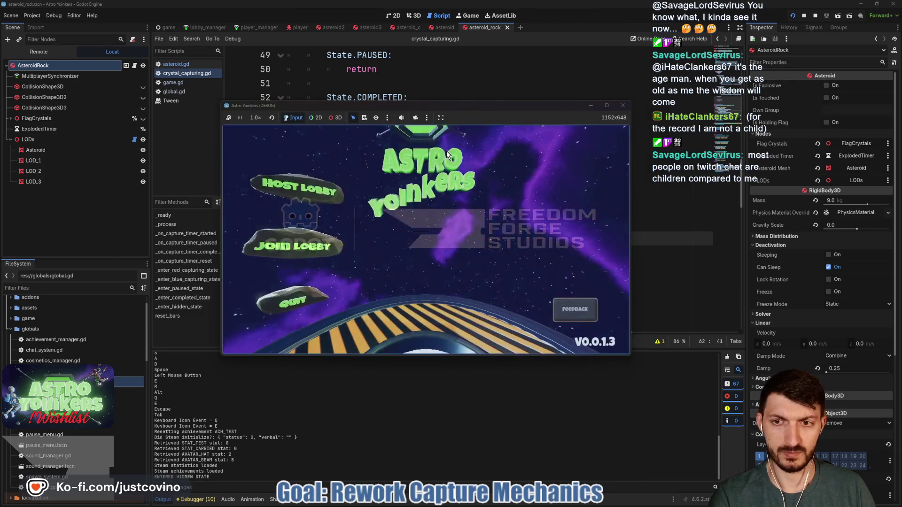
{"action": "left_click", "coordinate": [292, 183]}
{"action": "left_click", "coordinate": [397, 204]}
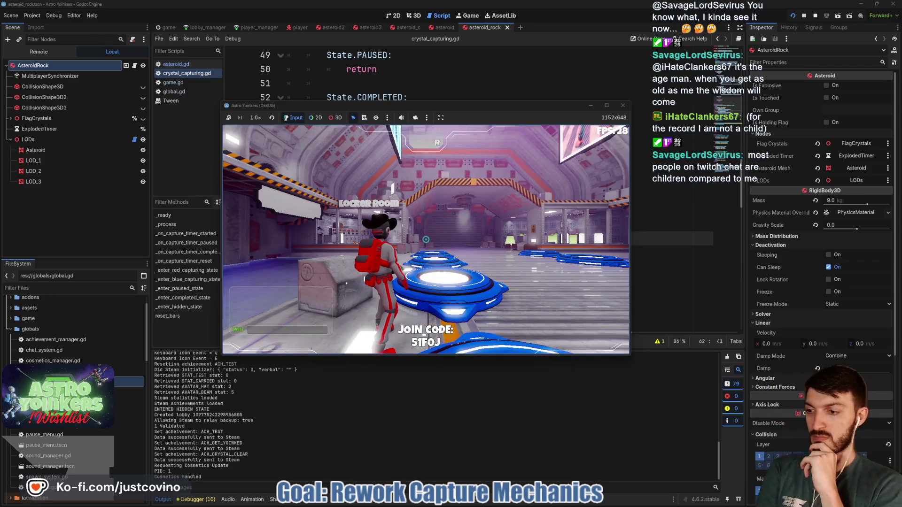
{"action": "key", "text": "w"}
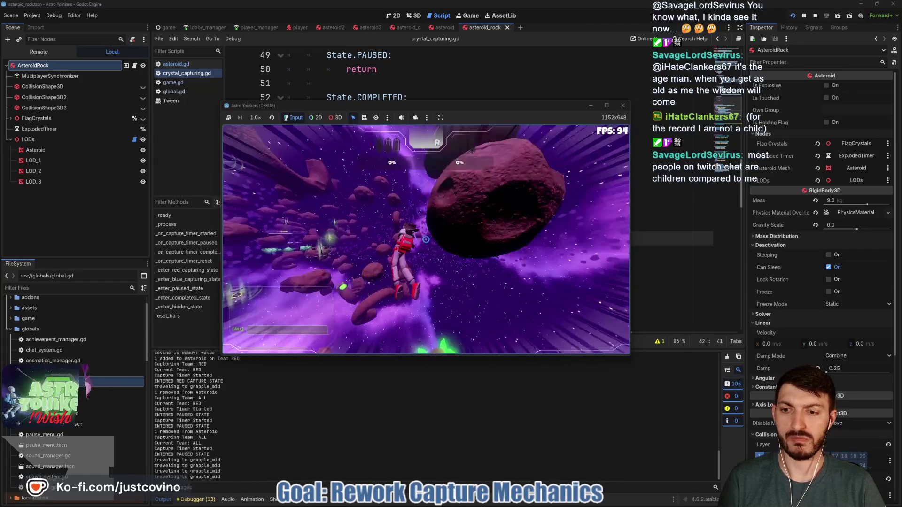
{"action": "key", "text": "F8"}
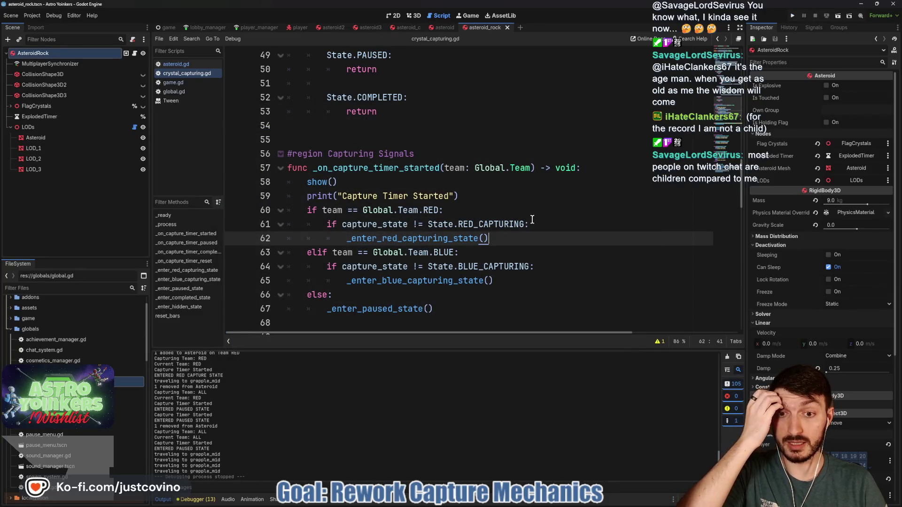
In asteroid.gd, review check_capturing_team's calls and the remove_pid_from_asteroid function.
{"action": "scroll", "coordinate": [500, 224], "scroll_direction": "down", "scroll_amount": 1}
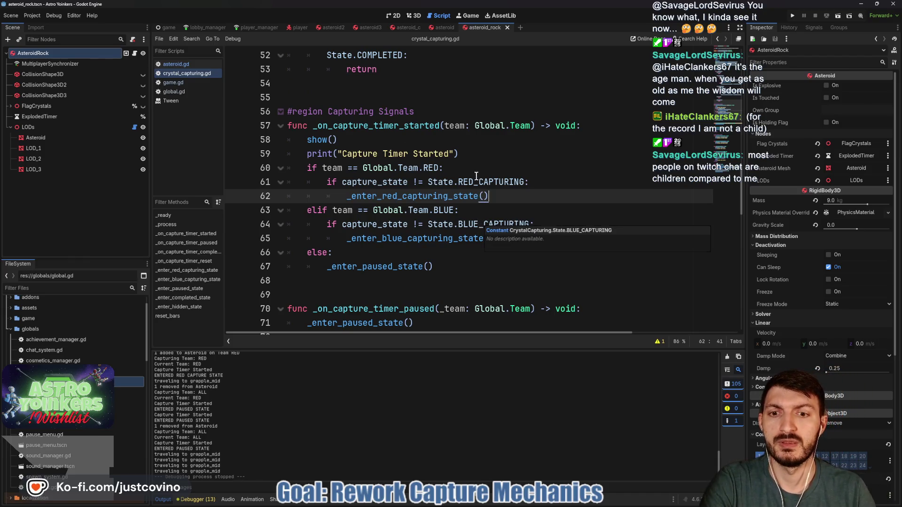
{"action": "scroll", "coordinate": [472, 181], "scroll_direction": "up", "scroll_amount": 16}
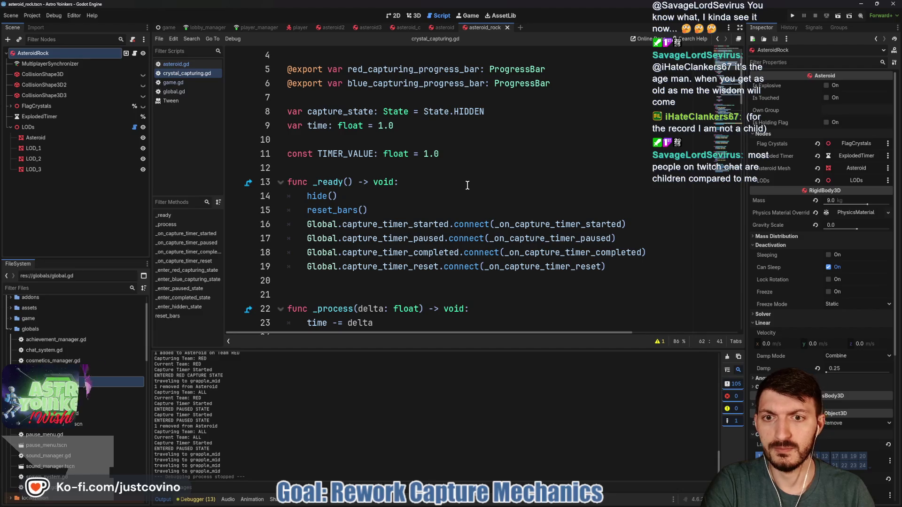
{"action": "left_click", "coordinate": [175, 64]}
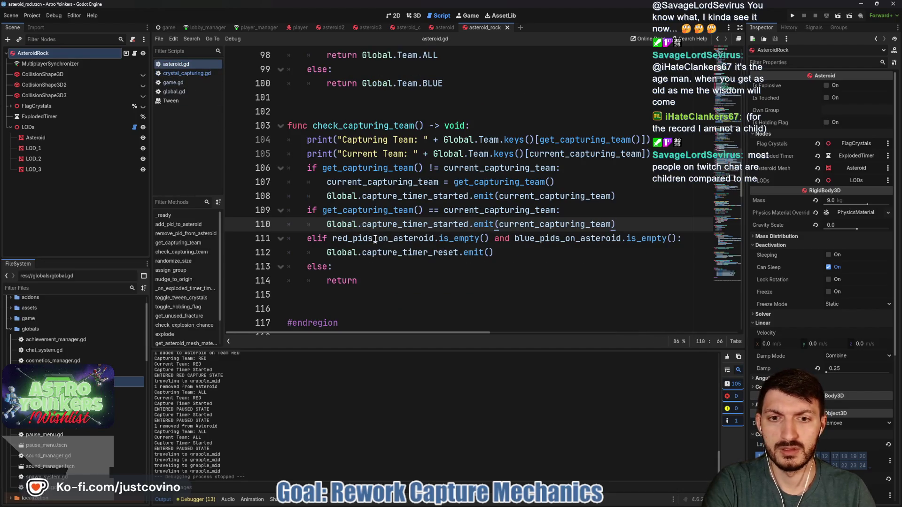
{"action": "left_click", "coordinate": [391, 254]}
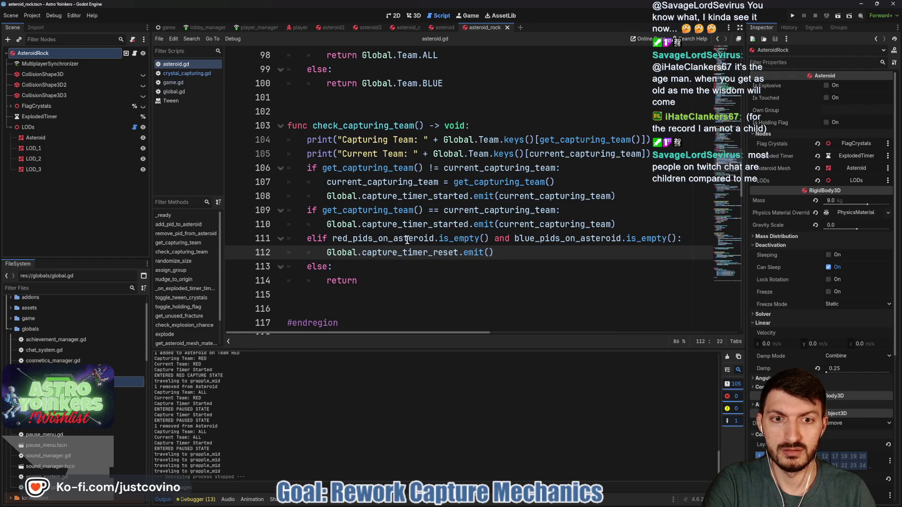
{"action": "scroll", "coordinate": [407, 241], "scroll_direction": "up", "scroll_amount": 3}
{"action": "double_click", "coordinate": [358, 254]}
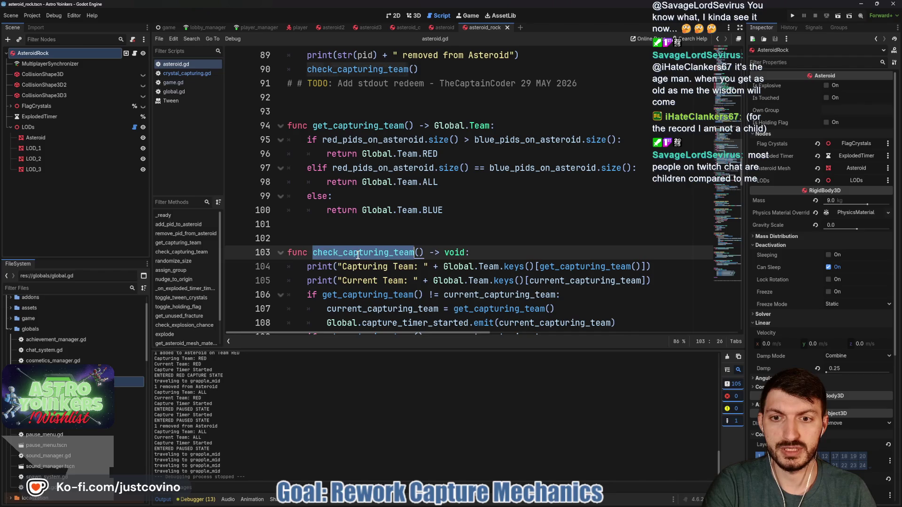
{"action": "scroll", "coordinate": [348, 244], "scroll_direction": "up", "scroll_amount": 4}
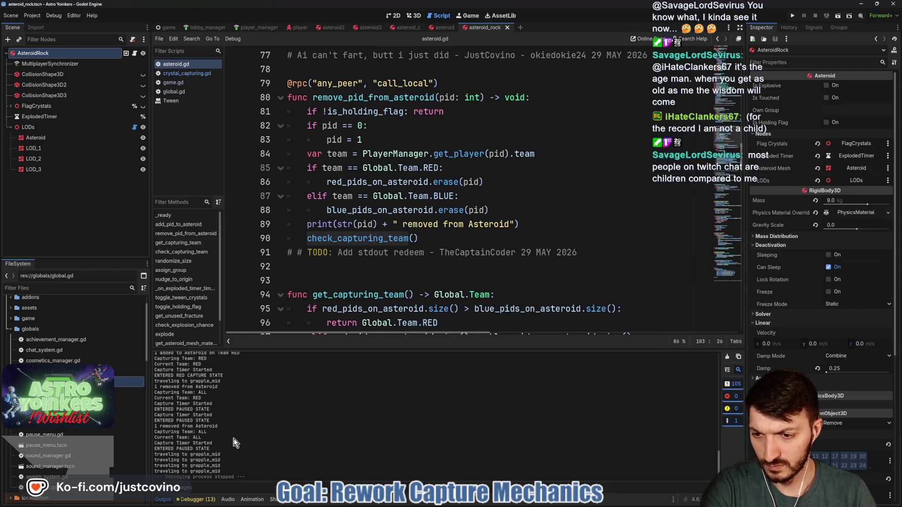
{"action": "left_click", "coordinate": [475, 225]}
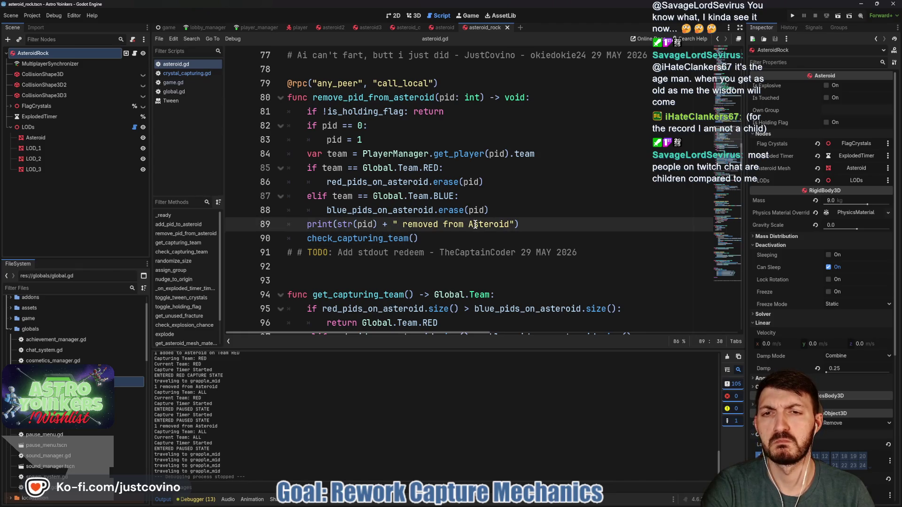
{"action": "double_click", "coordinate": [374, 98]}
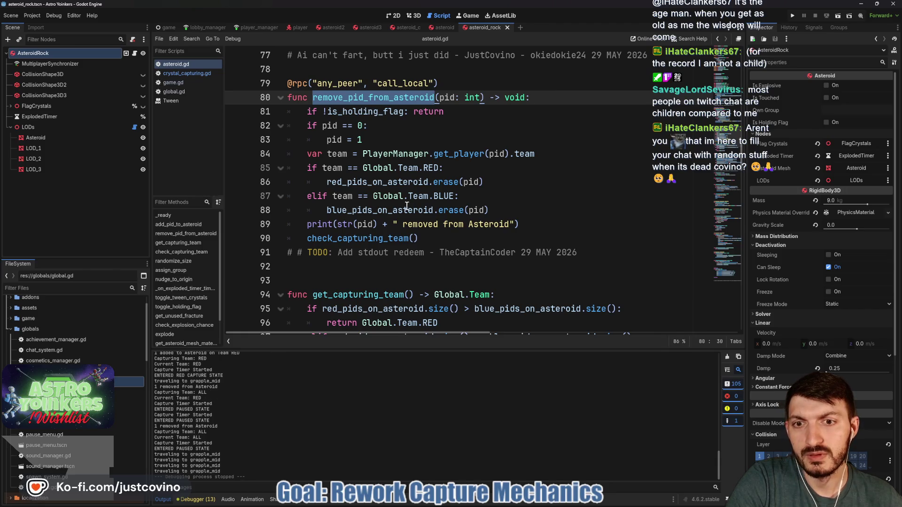
{"action": "scroll", "coordinate": [407, 207], "scroll_direction": "down", "scroll_amount": 6}
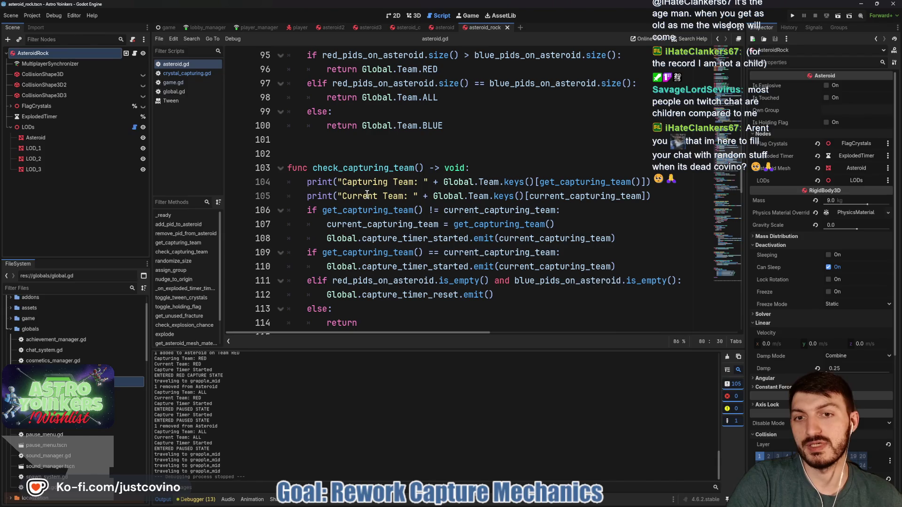
{"action": "left_click", "coordinate": [367, 195]}
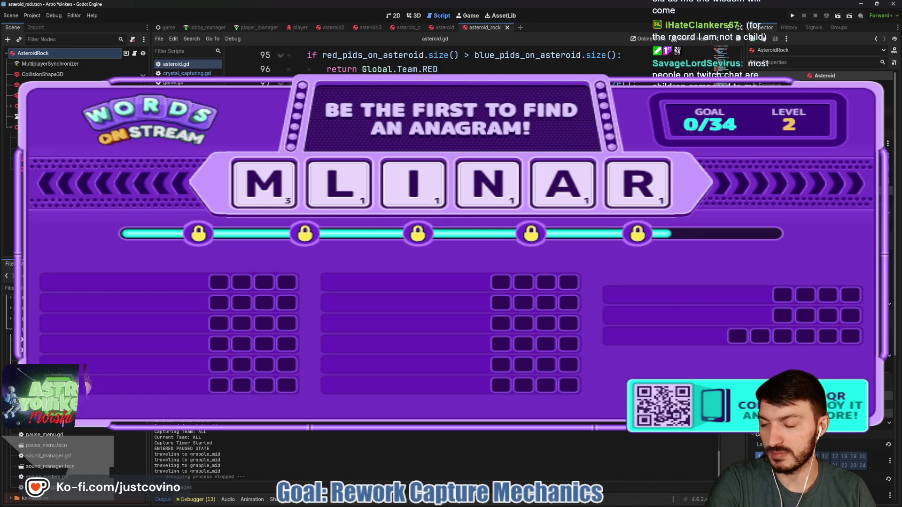
{"action": "scroll", "coordinate": [469, 235], "scroll_direction": "down", "scroll_amount": 1}
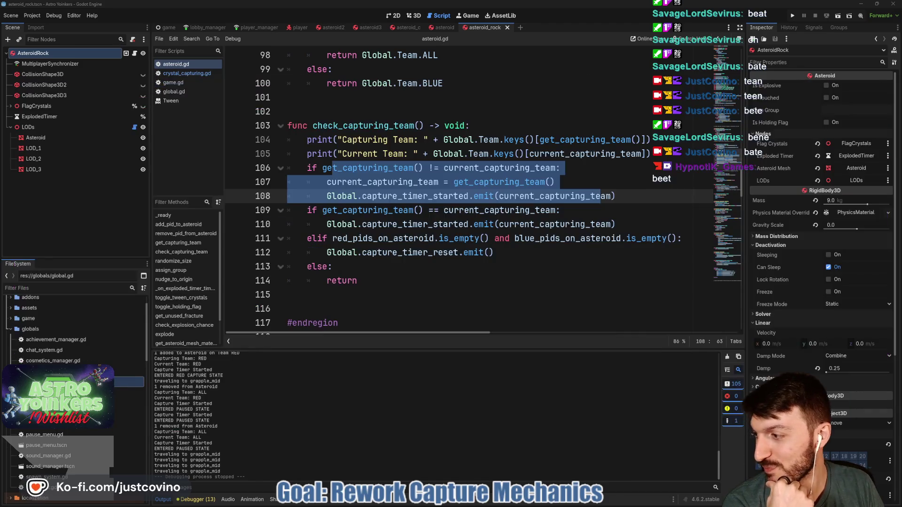
{"action": "left_click", "coordinate": [552, 183]}
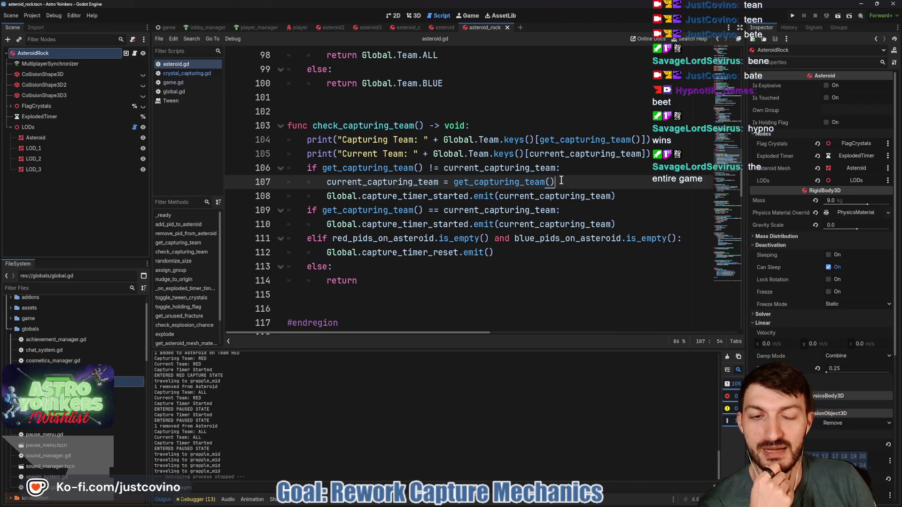
Check get_capturing_team and the capture_timer_started signal, then view crystal_capturing.gd's _process.
{"action": "double_click", "coordinate": [385, 168]}
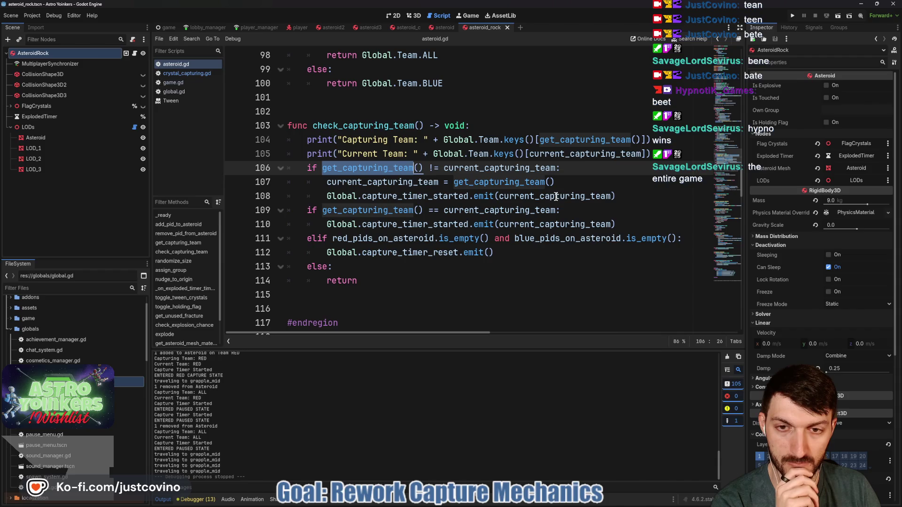
{"action": "double_click", "coordinate": [430, 199]}
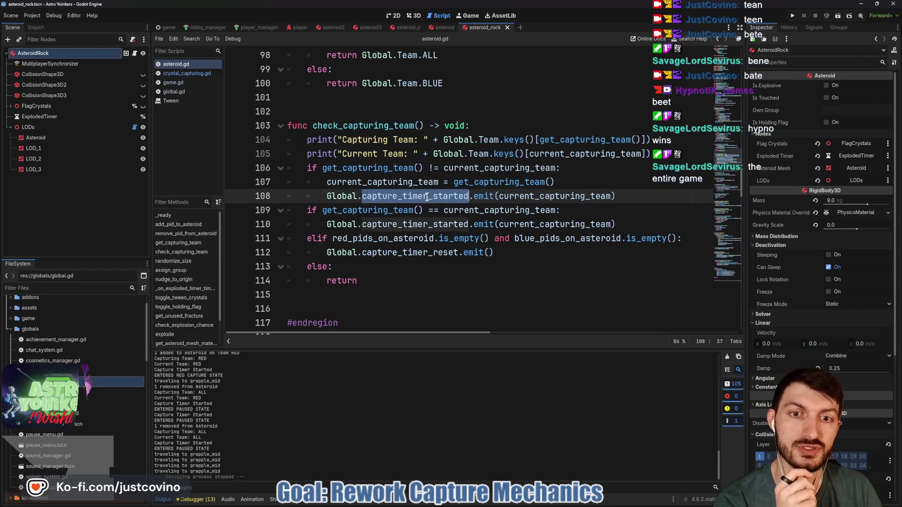
{"action": "left_click", "coordinate": [190, 74]}
{"action": "scroll", "coordinate": [525, 207], "scroll_direction": "down", "scroll_amount": 5}
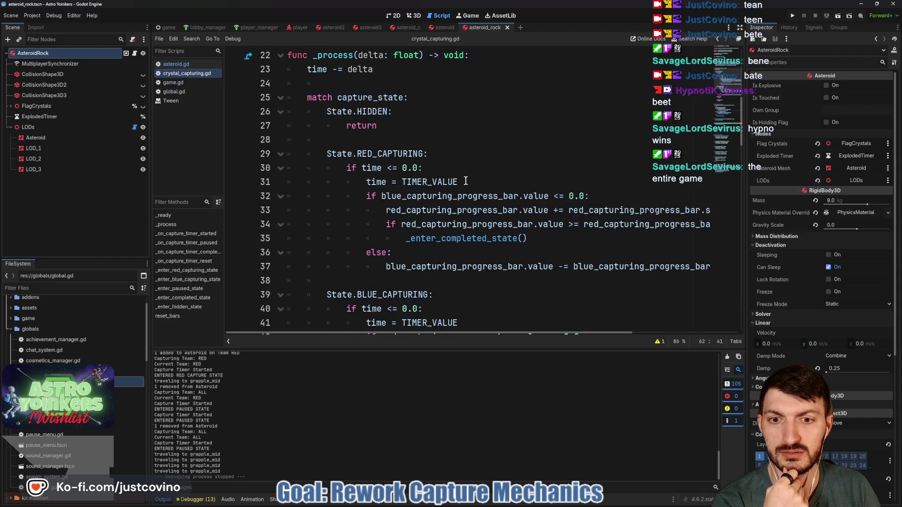
{"action": "scroll", "coordinate": [466, 180], "scroll_direction": "down", "scroll_amount": 8}
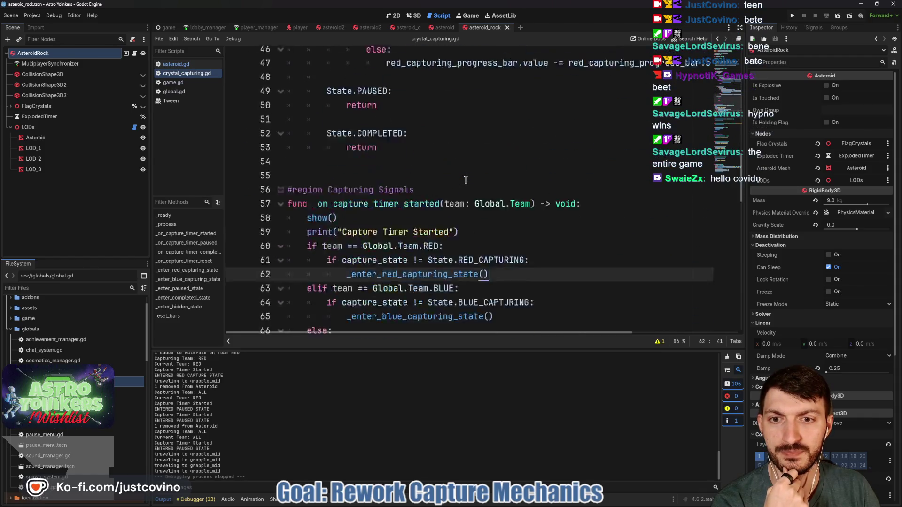
{"action": "scroll", "coordinate": [466, 181], "scroll_direction": "down", "scroll_amount": 2}
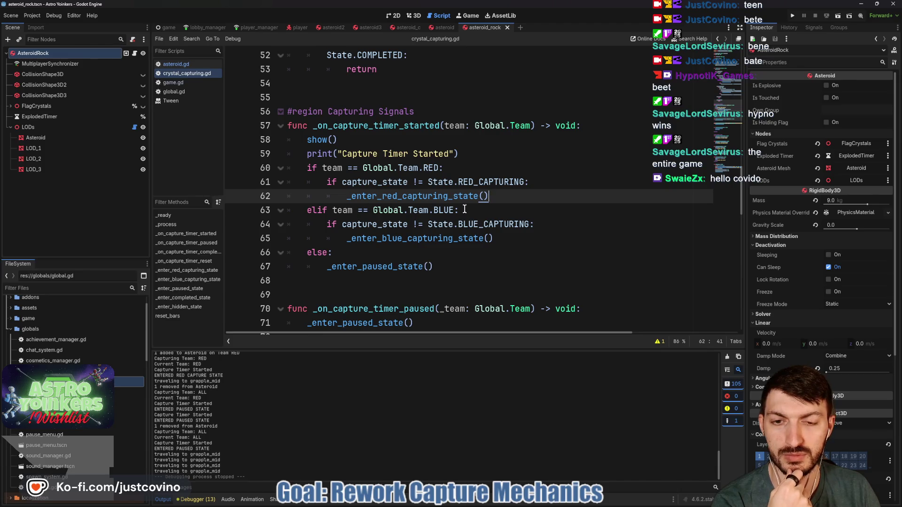
{"action": "left_click", "coordinate": [512, 239]}
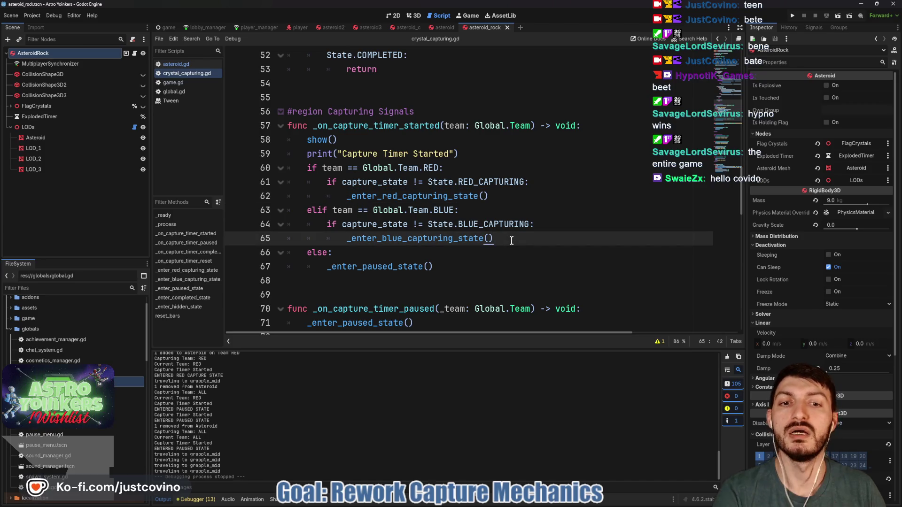
{"action": "key", "text": "Return"}
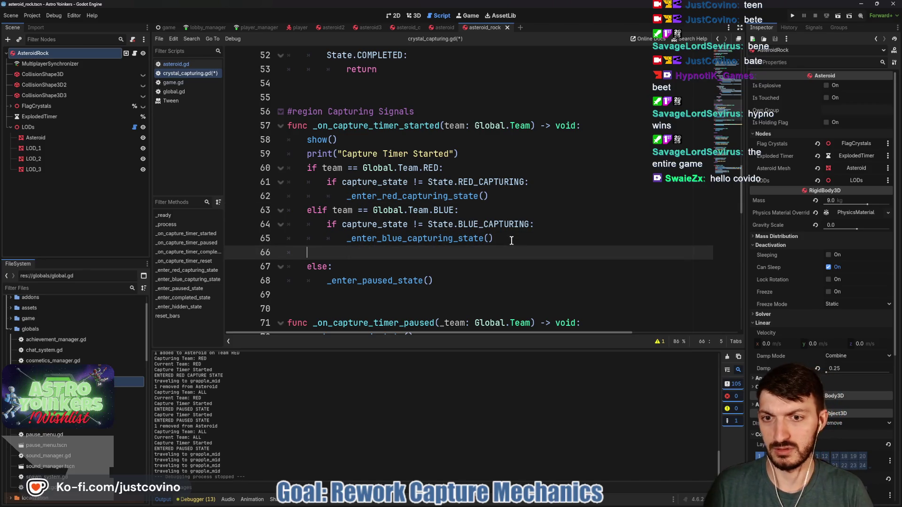
{"action": "type", "text": "elif team"}
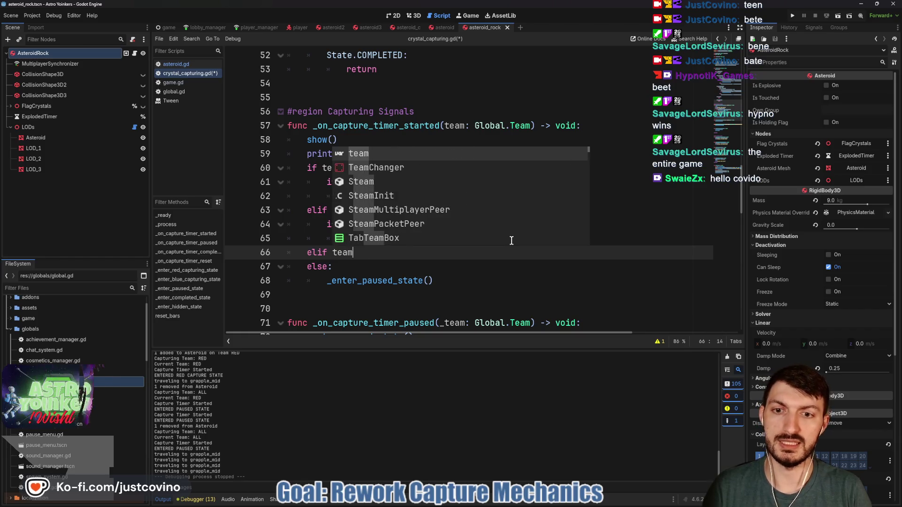
{"action": "type", "text": " == Global.Team.ALL:"}
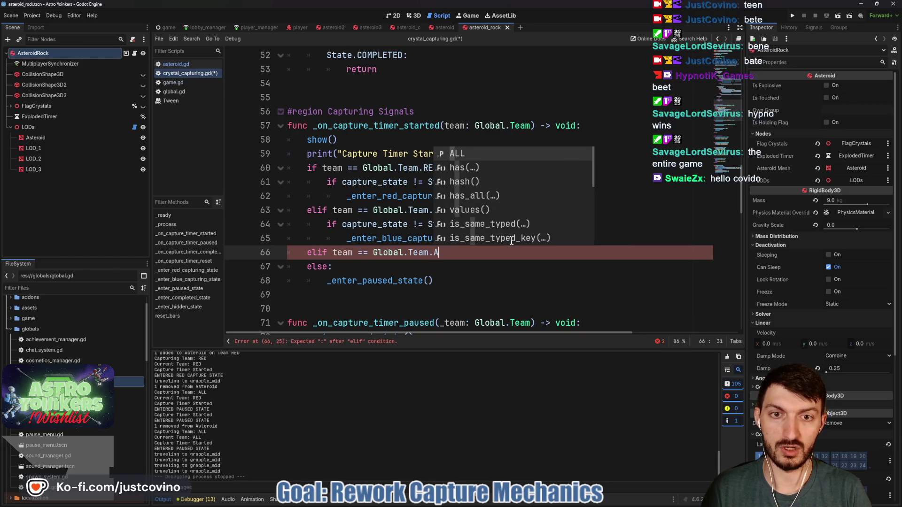
{"action": "key", "text": "Return"}
{"action": "type", "text": ":"}
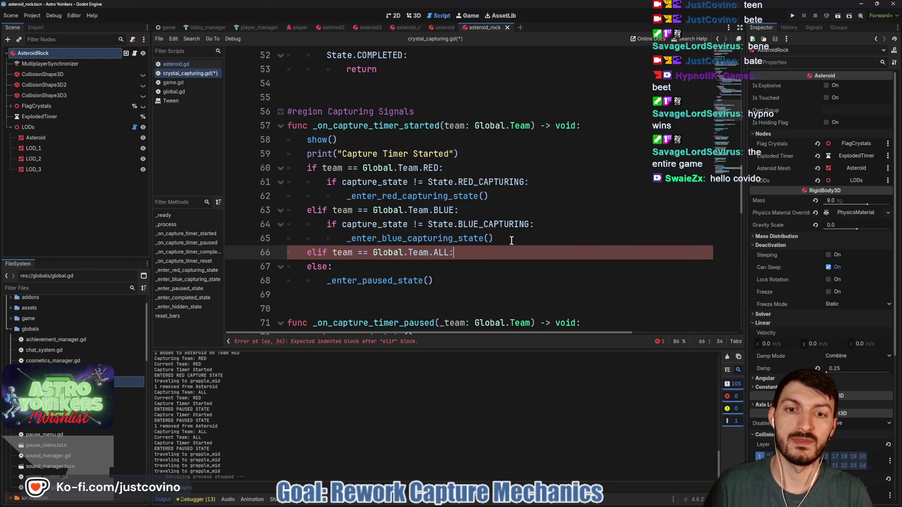
{"action": "key", "text": "Return"}
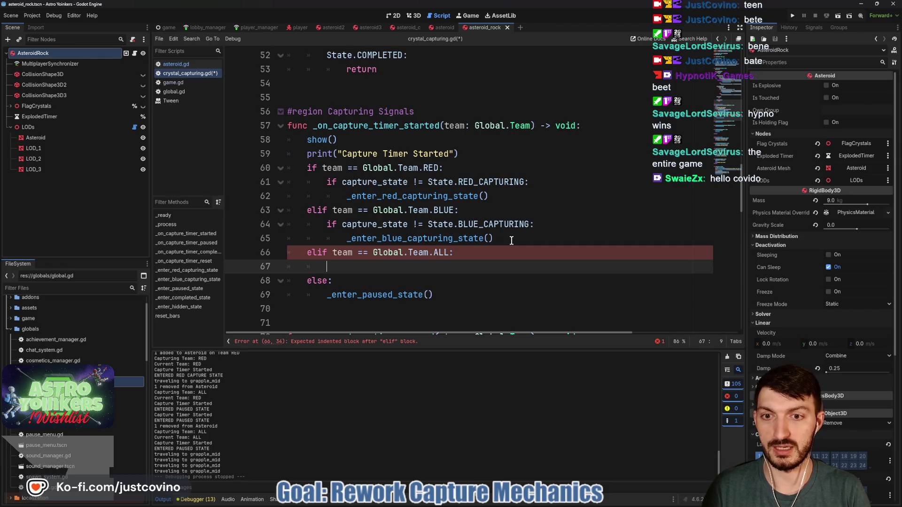
{"action": "type", "text": "_enter"}
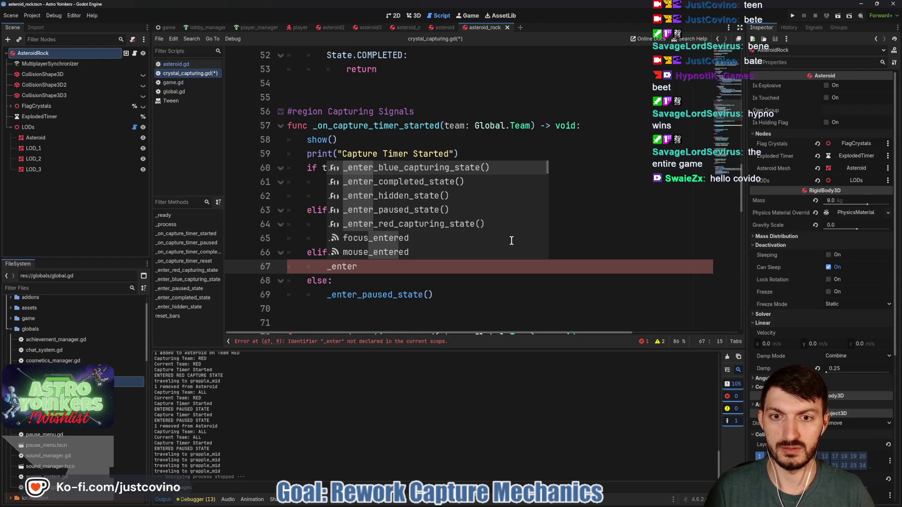
{"action": "key", "text": "Down"}
{"action": "key", "text": "Down"}
{"action": "key", "text": "Return"}
{"action": "key", "text": "ctrl+s"}
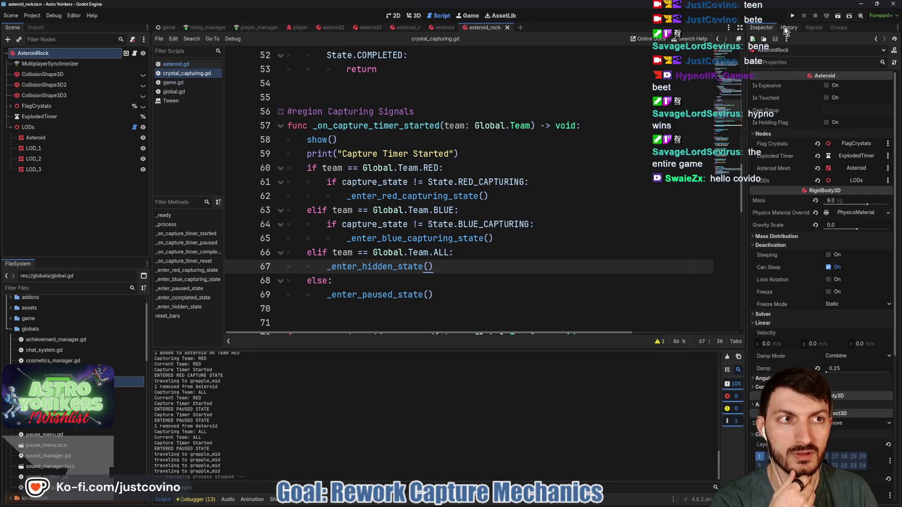
{"action": "scroll", "coordinate": [534, 202], "scroll_direction": "up", "scroll_amount": 10}
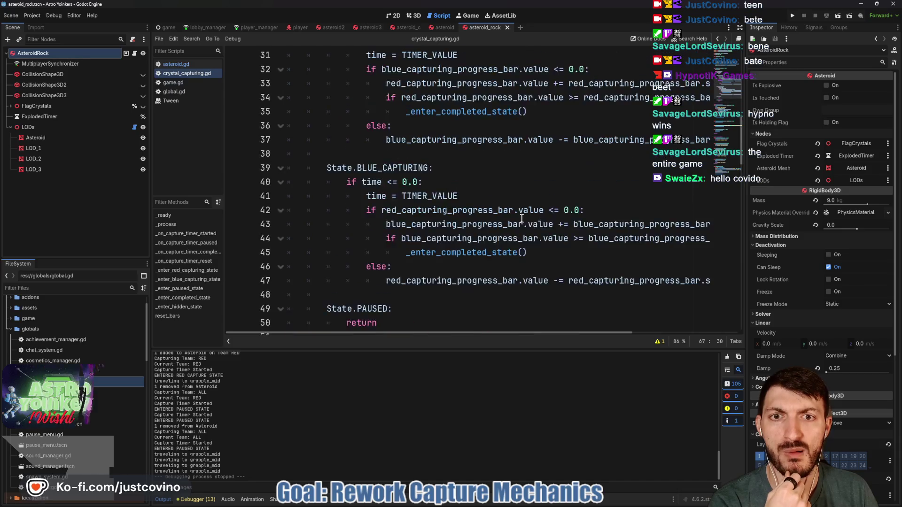
{"action": "scroll", "coordinate": [512, 225], "scroll_direction": "down", "scroll_amount": 1}
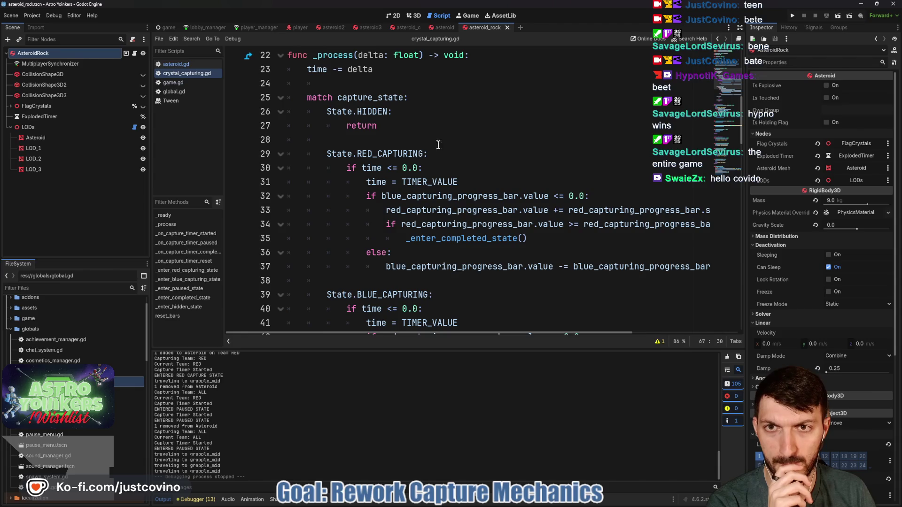
{"action": "left_click", "coordinate": [348, 70]}
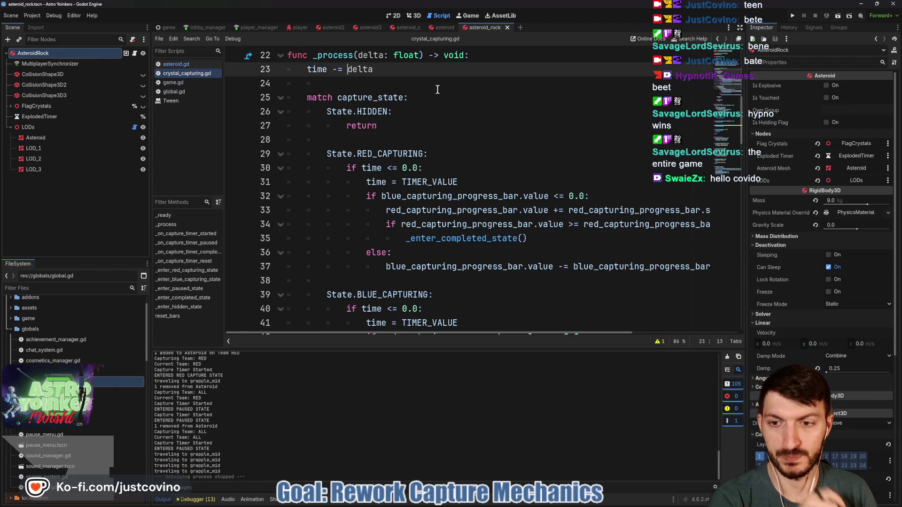
Change the timer line to 'time -= 1 * delta' and save crystal_capturing.gd.
{"action": "type", "text": "1 *"}
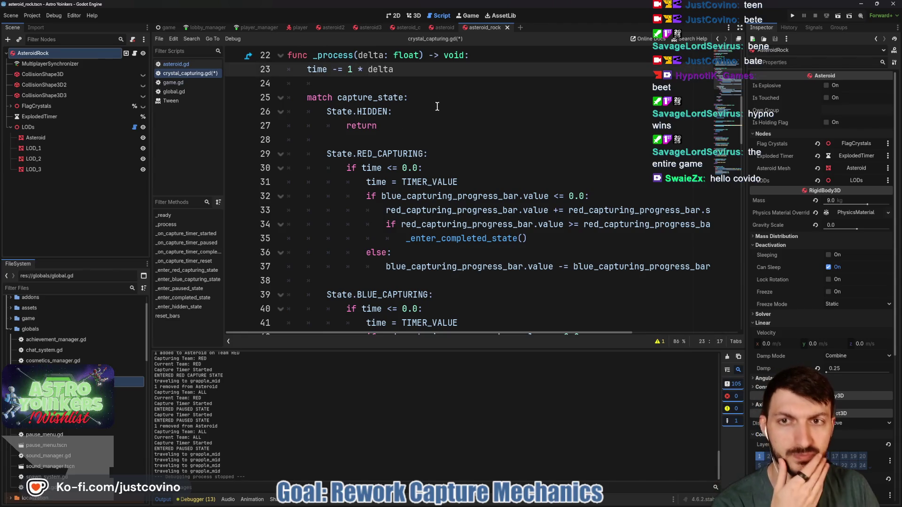
{"action": "key", "text": "ctrl+s"}
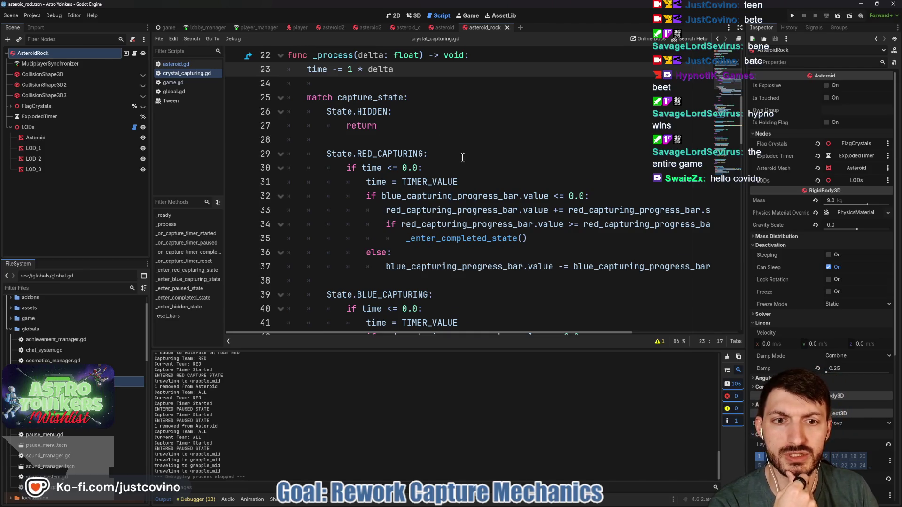
{"action": "scroll", "coordinate": [458, 155], "scroll_direction": "down", "scroll_amount": 1}
{"action": "scroll", "coordinate": [465, 160], "scroll_direction": "right", "scroll_amount": 1}
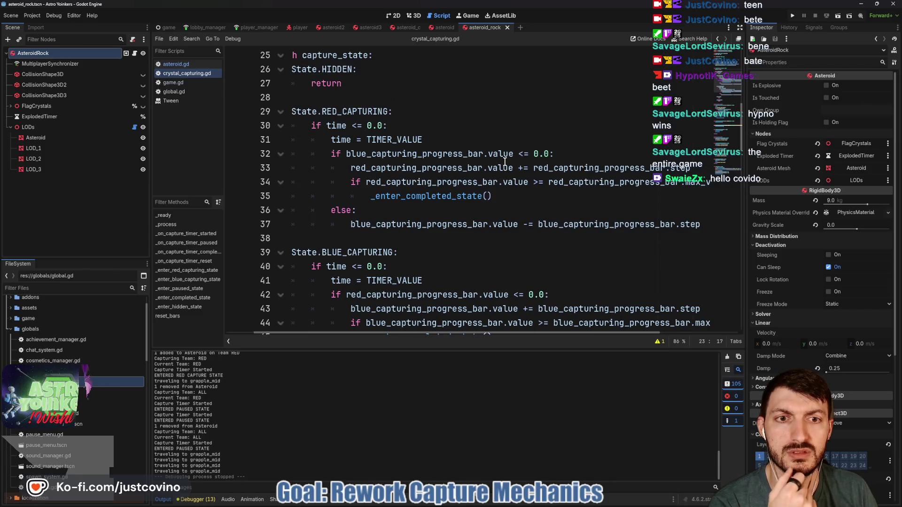
Select red_capturing_progress_bar.step on line 33, then switch to the game scene.
{"action": "mouse_move", "coordinate": [505, 162]}
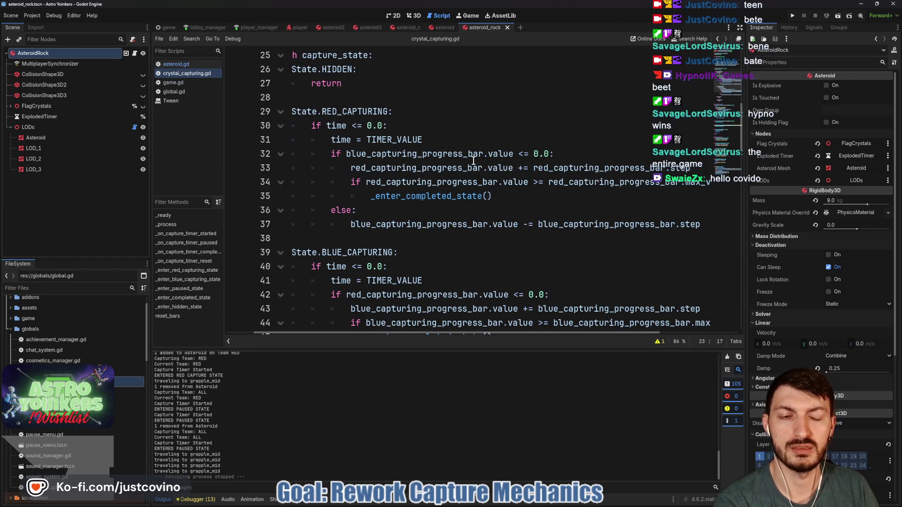
{"action": "mouse_move", "coordinate": [474, 160]}
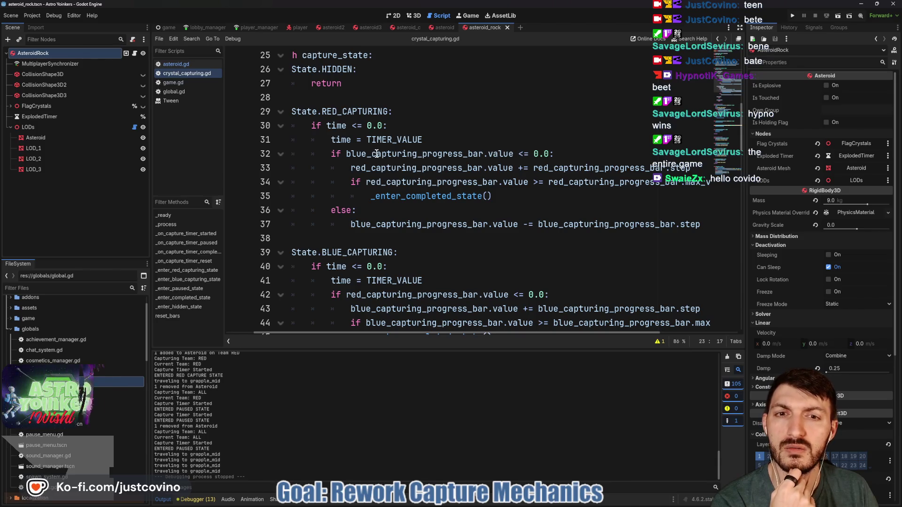
{"action": "mouse_move", "coordinate": [378, 153]}
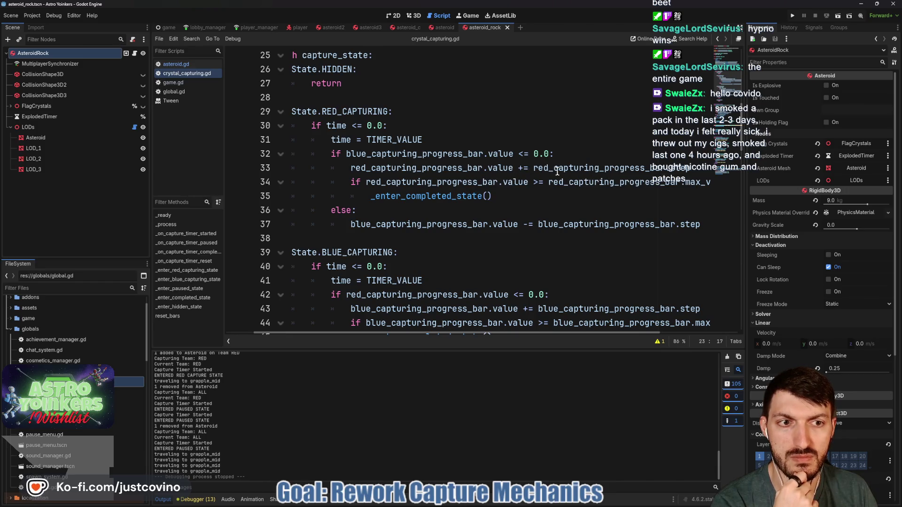
{"action": "left_click_drag", "start_coordinate": [690, 168], "coordinate": [535, 169]}
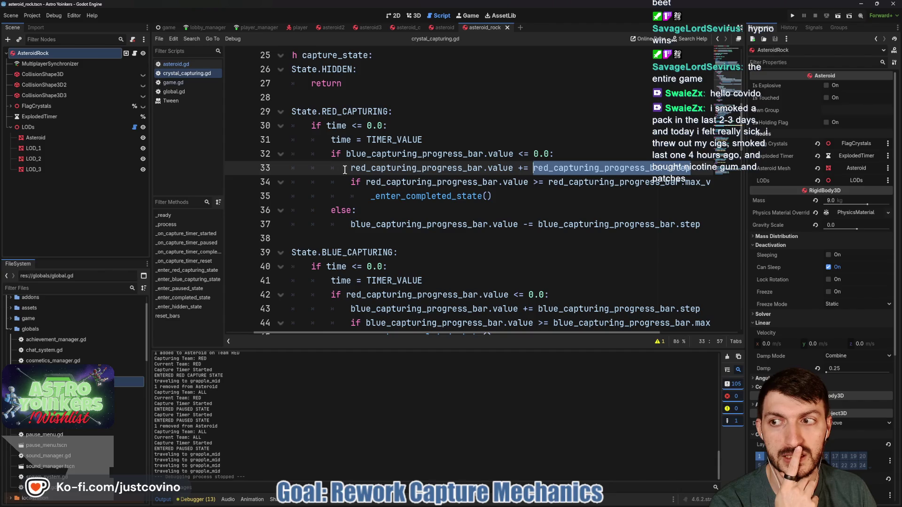
{"action": "left_click", "coordinate": [169, 27]}
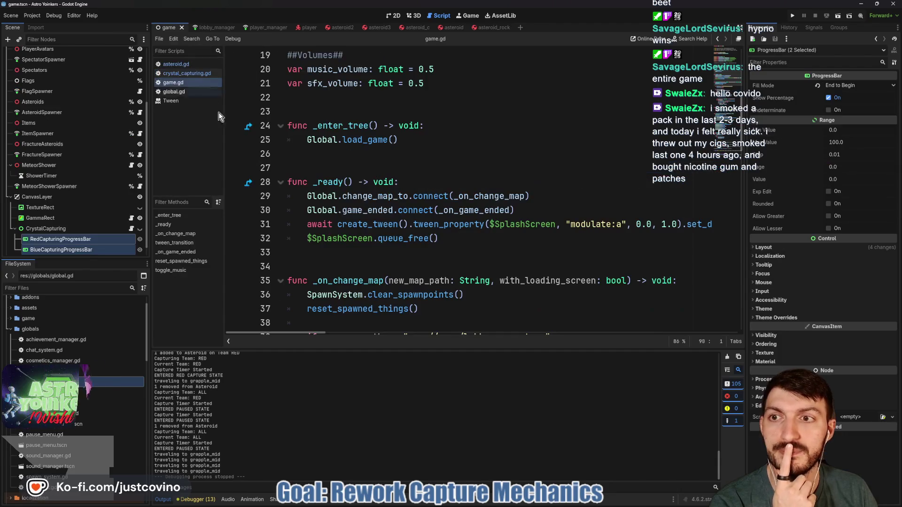
Change Step from 0.01 to 1 on both red and blue capturing bars, then run with F5.
{"action": "left_click", "coordinate": [94, 250], "text": "ctrl"}
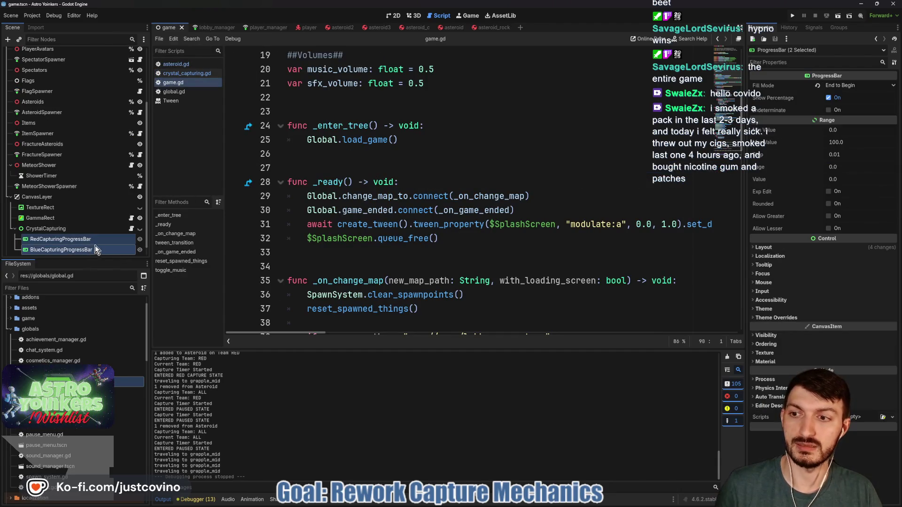
{"action": "left_click", "coordinate": [848, 155]}
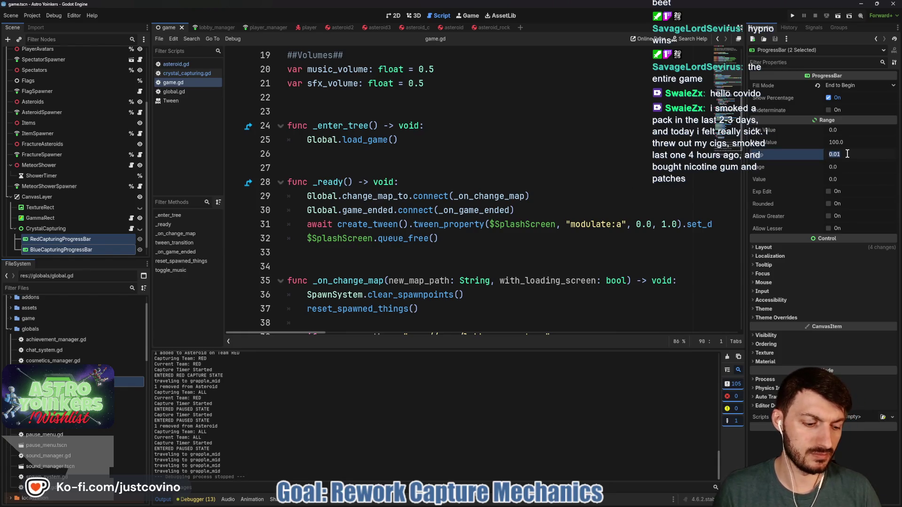
{"action": "type", "text": "1"}
{"action": "key", "text": "Return"}
{"action": "key", "text": "F5"}
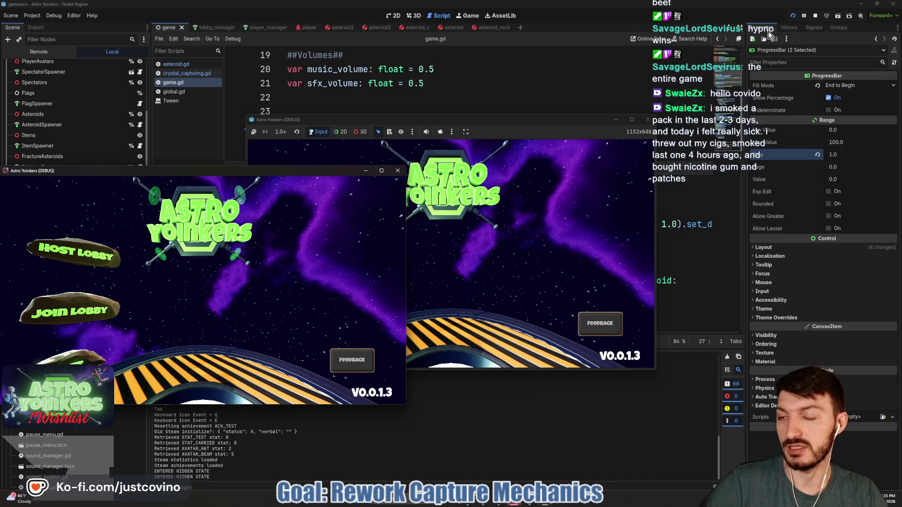
Close the extra game window, host a lobby, ready up, and run toward the asteroid field.
{"action": "left_click", "coordinate": [396, 170]}
{"action": "left_click_drag", "start_coordinate": [529, 124], "coordinate": [467, 81]}
{"action": "left_click", "coordinate": [252, 177]}
{"action": "left_click", "coordinate": [366, 160]}
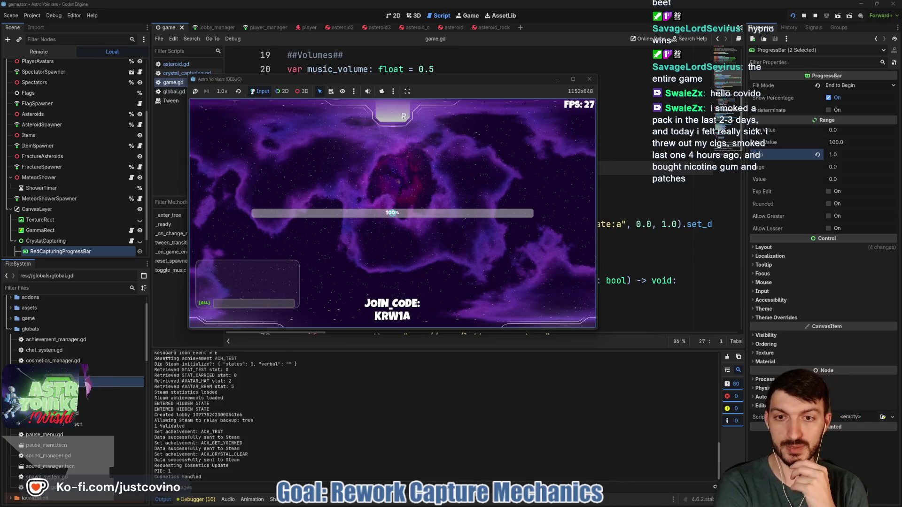
{"action": "key", "text": "w"}
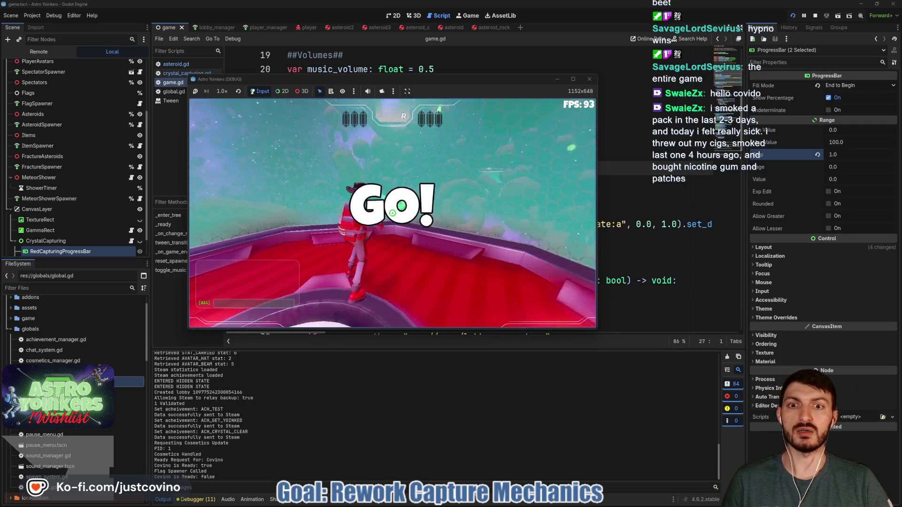
{"action": "key", "text": "w"}
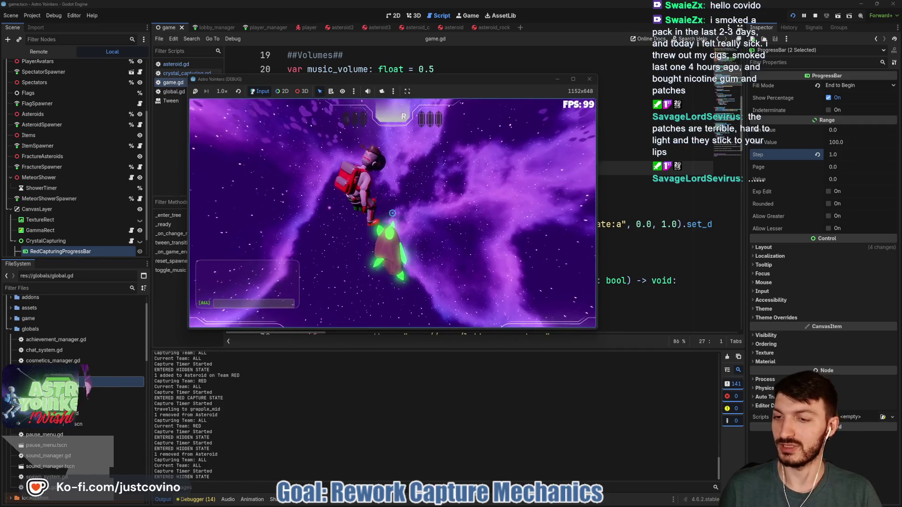
Stop the debug game and return to the CrystalCapturing script's bar-filling code.
{"action": "key", "text": "F8"}
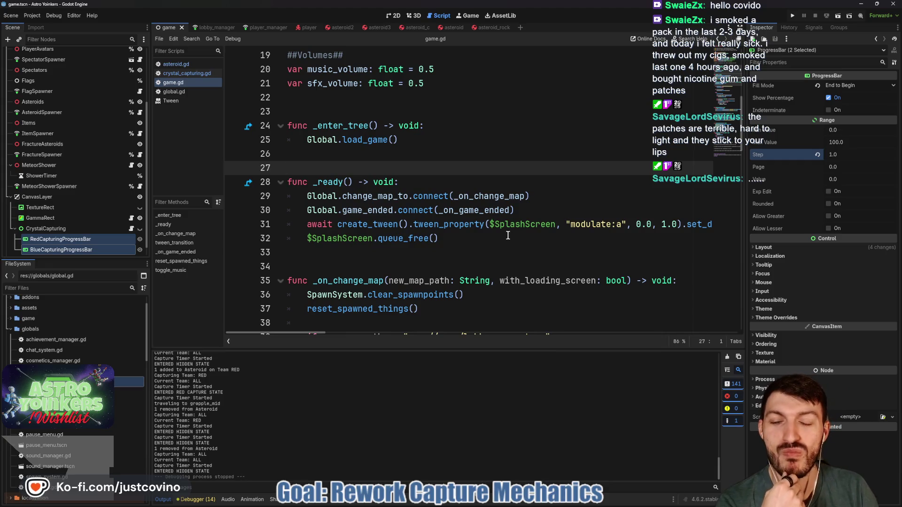
{"action": "left_click", "coordinate": [131, 229]}
{"action": "left_click", "coordinate": [530, 186]}
{"action": "scroll", "coordinate": [535, 187], "scroll_direction": "right", "scroll_amount": 3}
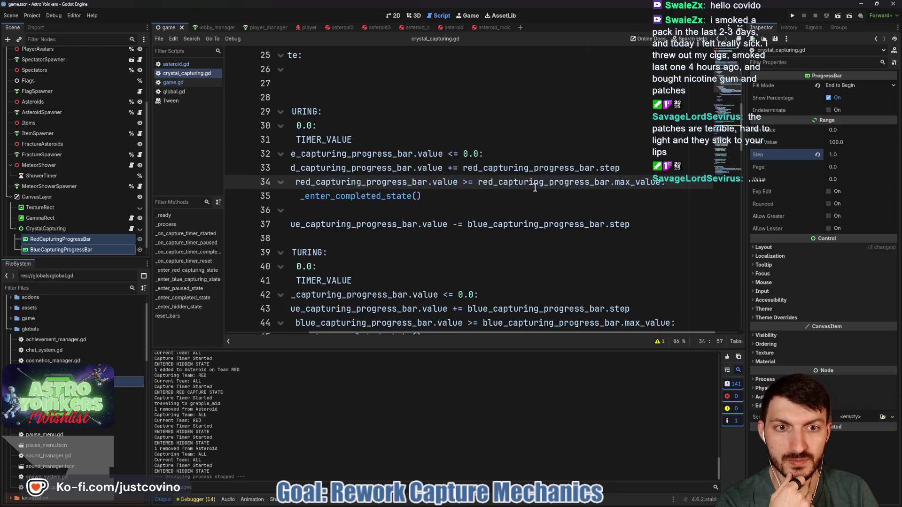
Change line 33 so red_capturing_progress_bar.value is assigned through a lerpf call instead of +=.
{"action": "left_click", "coordinate": [443, 167]}
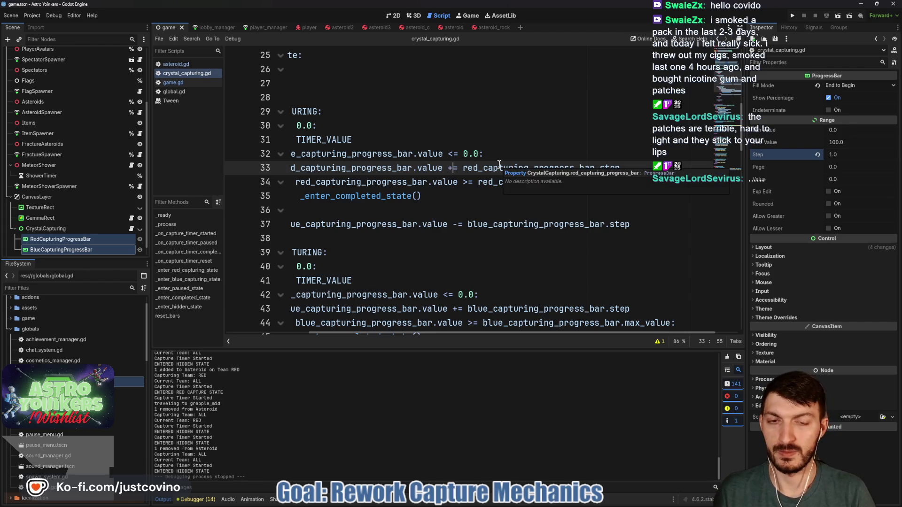
{"action": "key", "text": "BackSpace"}
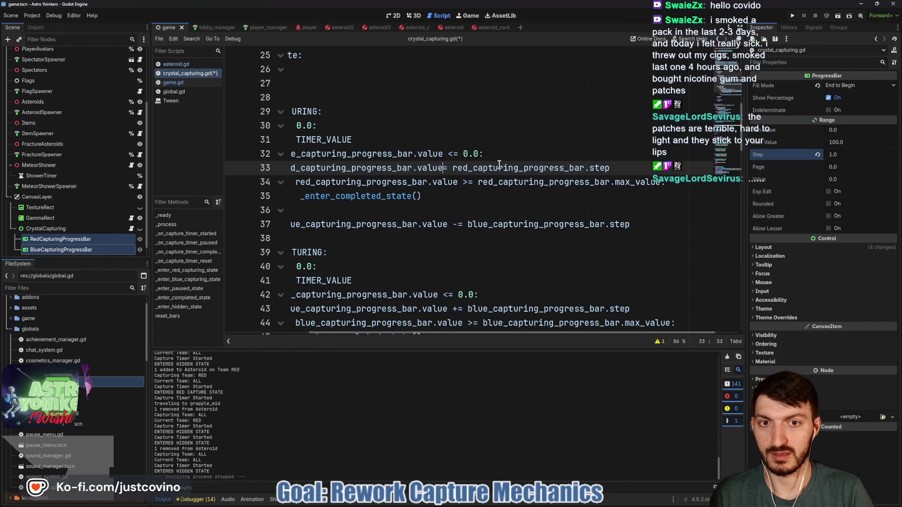
{"action": "left_click", "coordinate": [457, 167]}
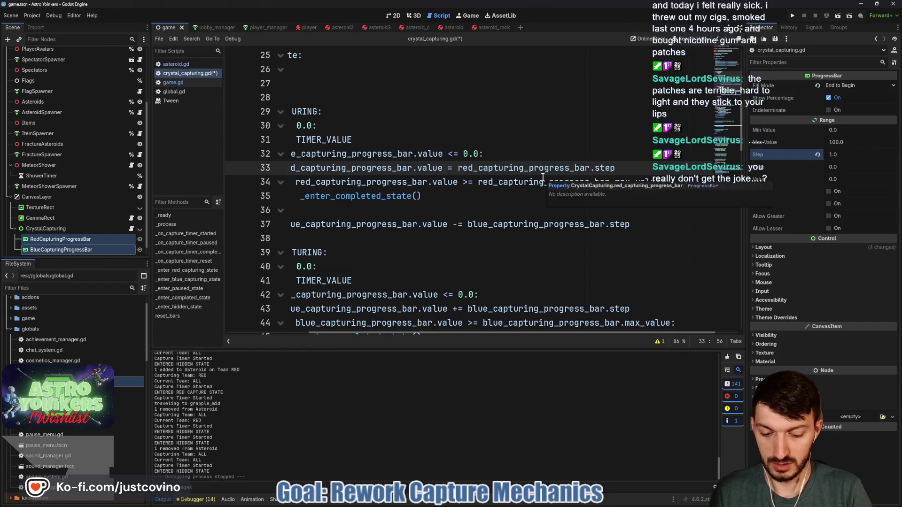
{"action": "type", "text": "lerpf("}
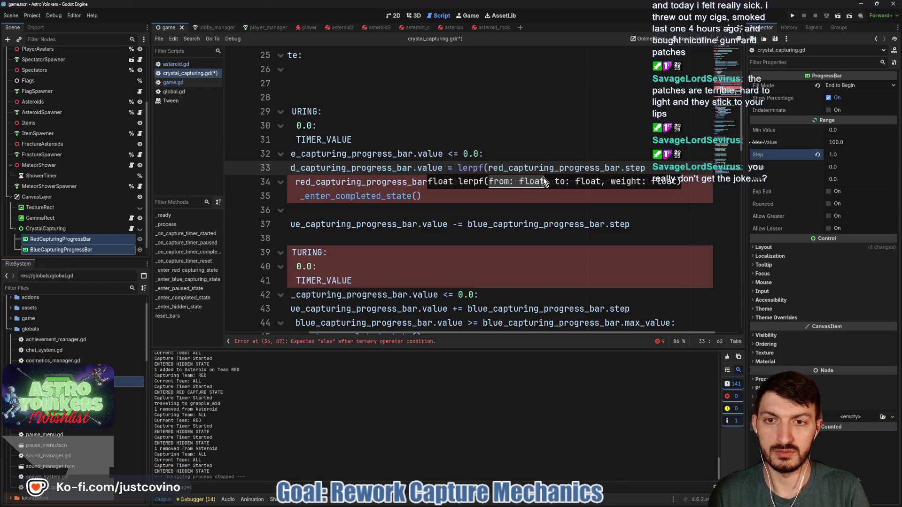
{"action": "scroll", "coordinate": [593, 180], "scroll_direction": "left", "scroll_amount": 5}
{"action": "scroll", "coordinate": [565, 203], "scroll_direction": "right", "scroll_amount": 3}
{"action": "type", "text": "red_capturing_progress_bar.val"}
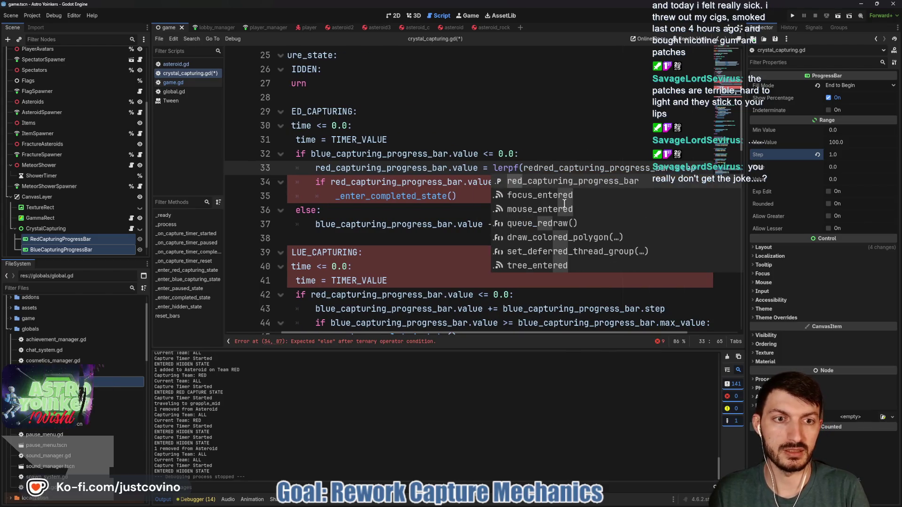
{"action": "type", "text": "ue"}
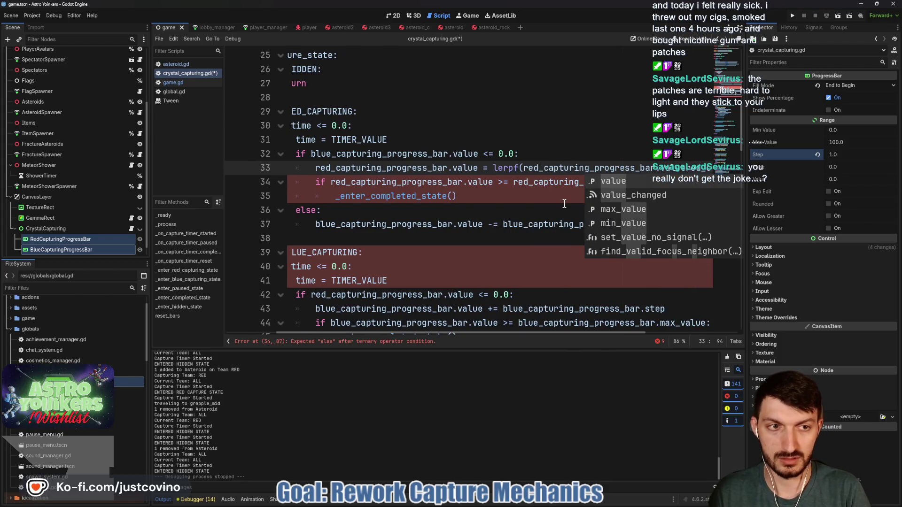
{"action": "type", "text": ","}
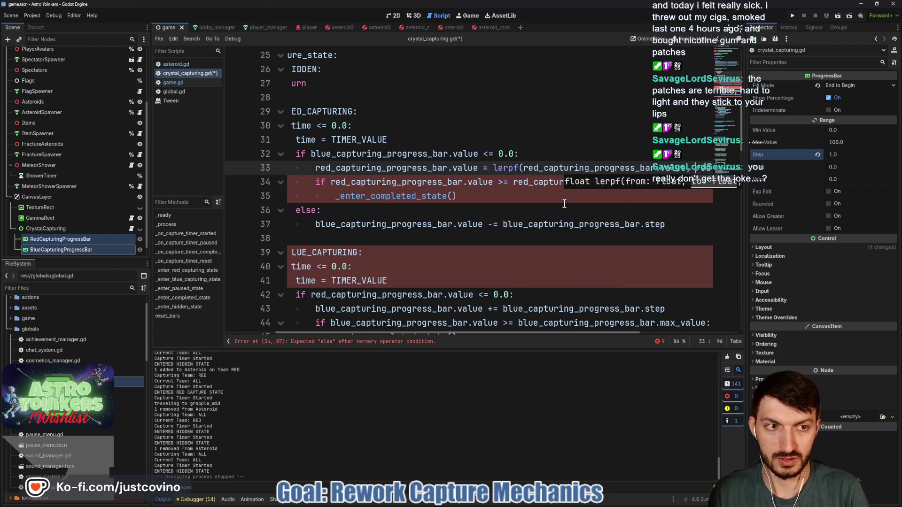
{"action": "type", "text": "red_capturing_progress_bar.max_va"}
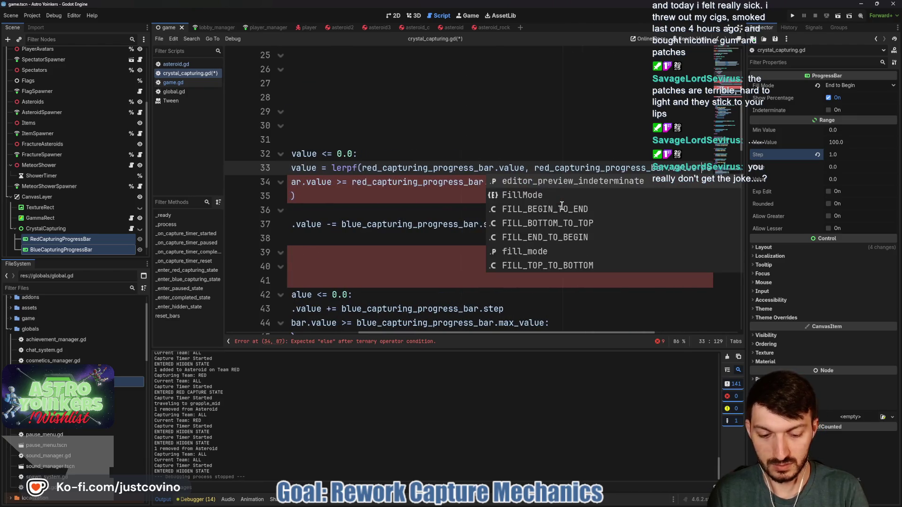
{"action": "type", "text": "lu"}
{"action": "scroll", "coordinate": [537, 213], "scroll_direction": "right", "scroll_amount": 5}
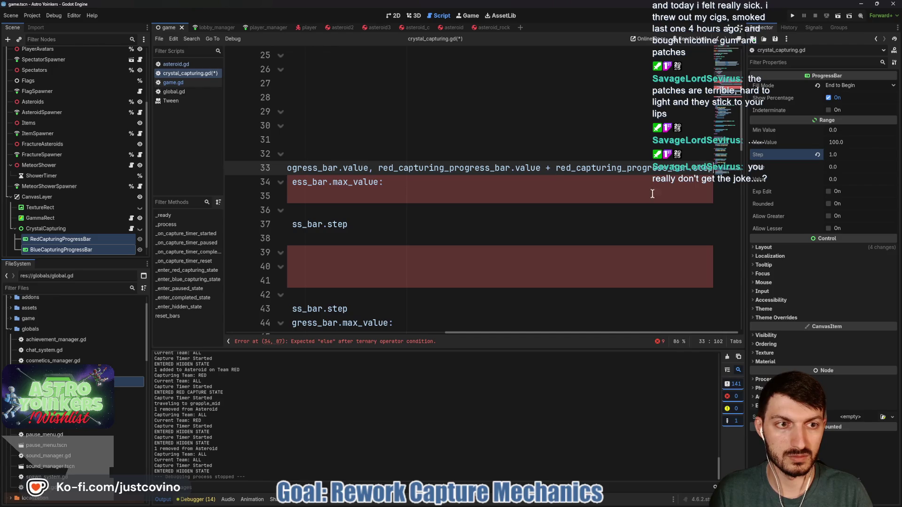
{"action": "type", "text": ")"}
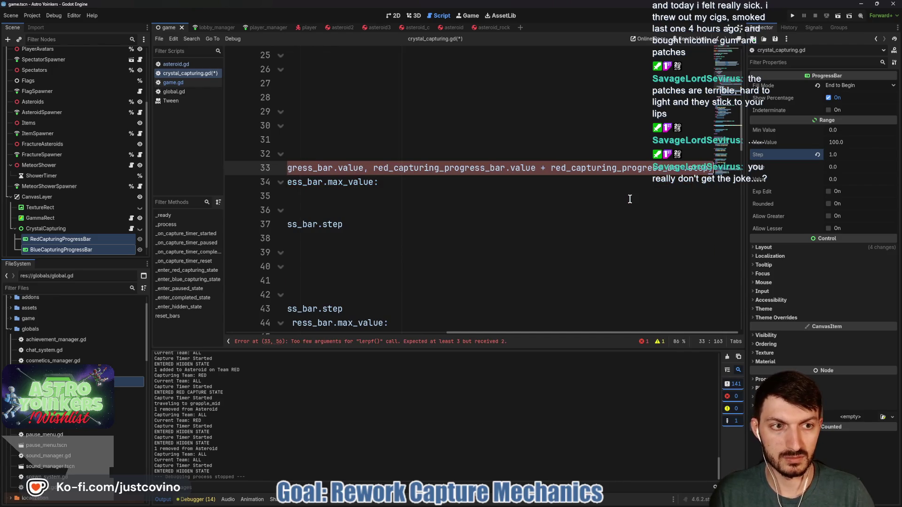
{"action": "type", "text": ", del"}
{"action": "scroll", "coordinate": [517, 188], "scroll_direction": "left", "scroll_amount": 8}
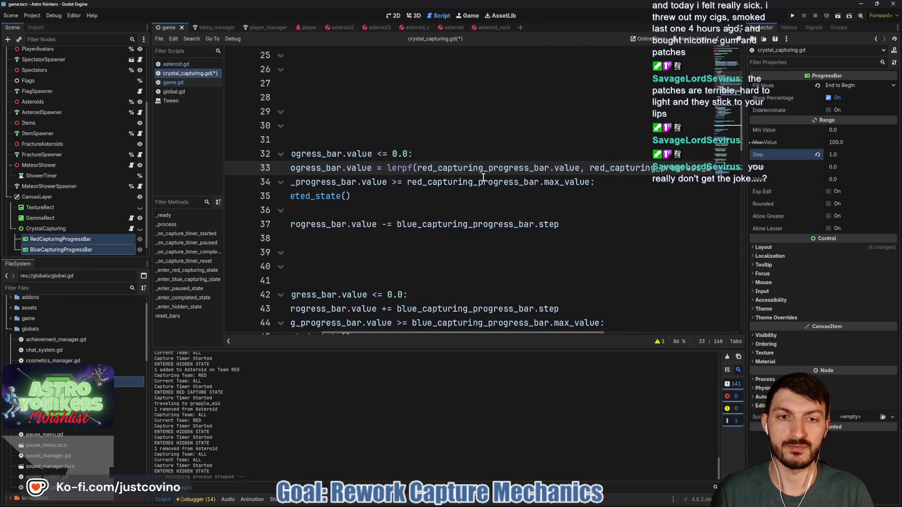
{"action": "scroll", "coordinate": [483, 178], "scroll_direction": "left", "scroll_amount": 5}
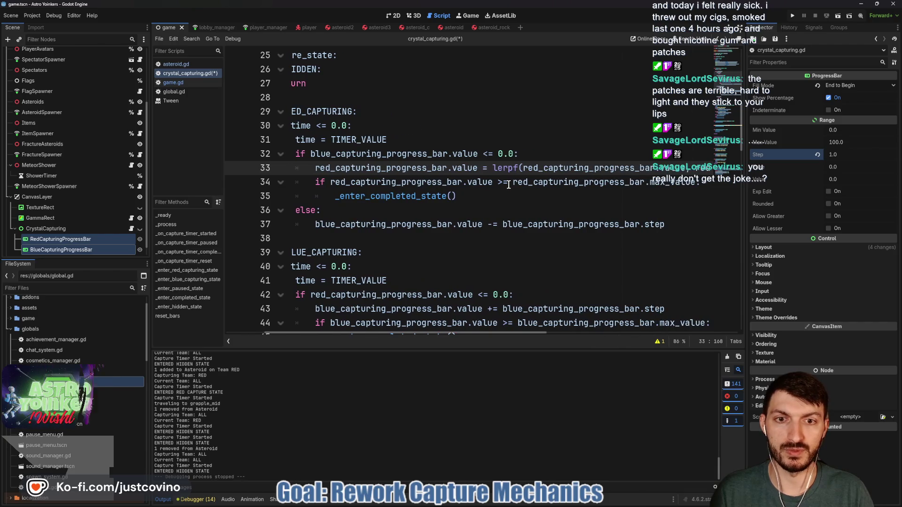
Save crystal_capturing.gd and run the game to test the smoothed red bar.
{"action": "left_click", "coordinate": [439, 209]}
{"action": "key", "text": "ctrl+s"}
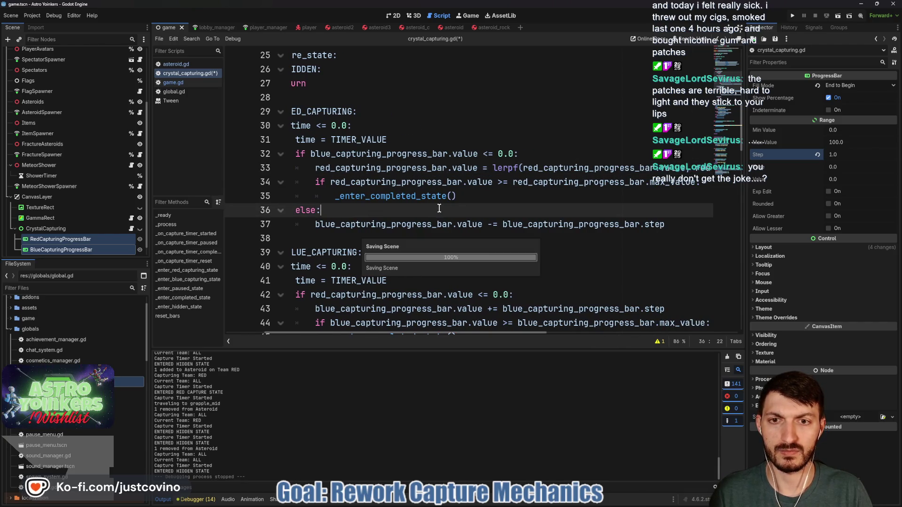
{"action": "scroll", "coordinate": [520, 193], "scroll_direction": "right", "scroll_amount": 8}
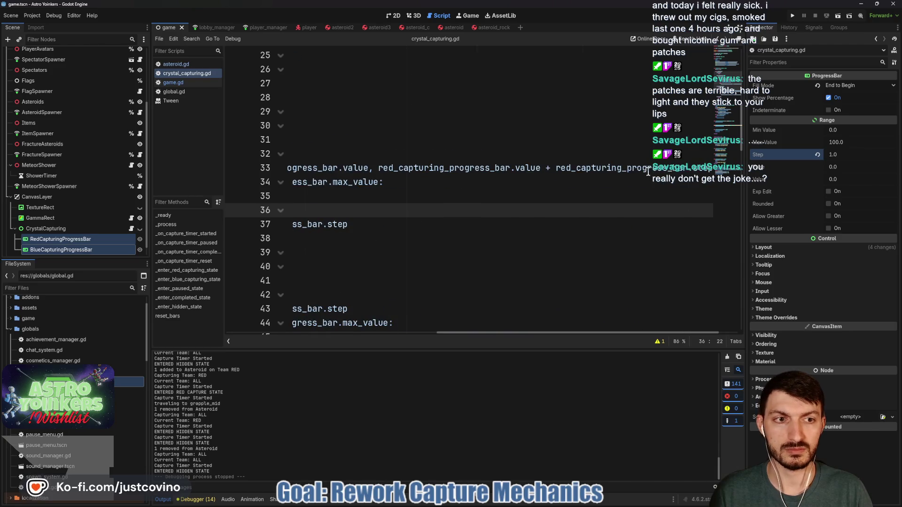
{"action": "left_click", "coordinate": [790, 18]}
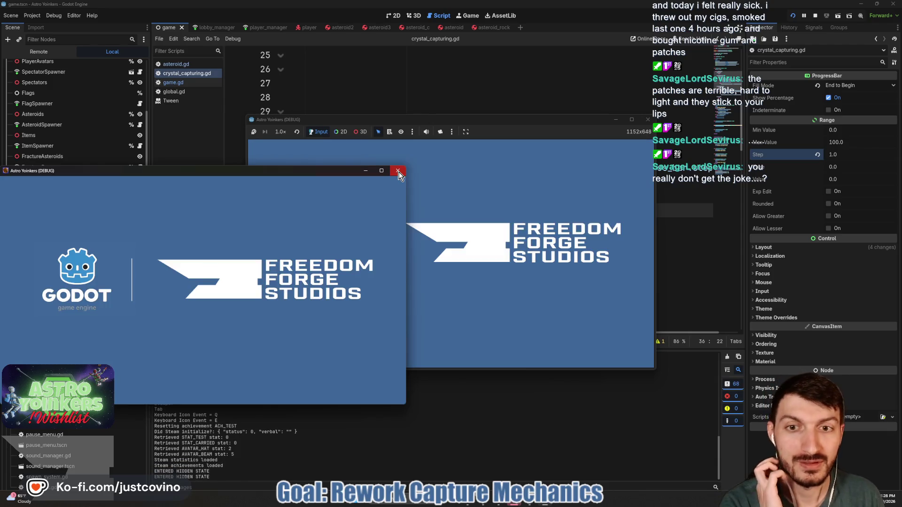
{"action": "left_click", "coordinate": [398, 171]}
{"action": "left_click", "coordinate": [322, 206]}
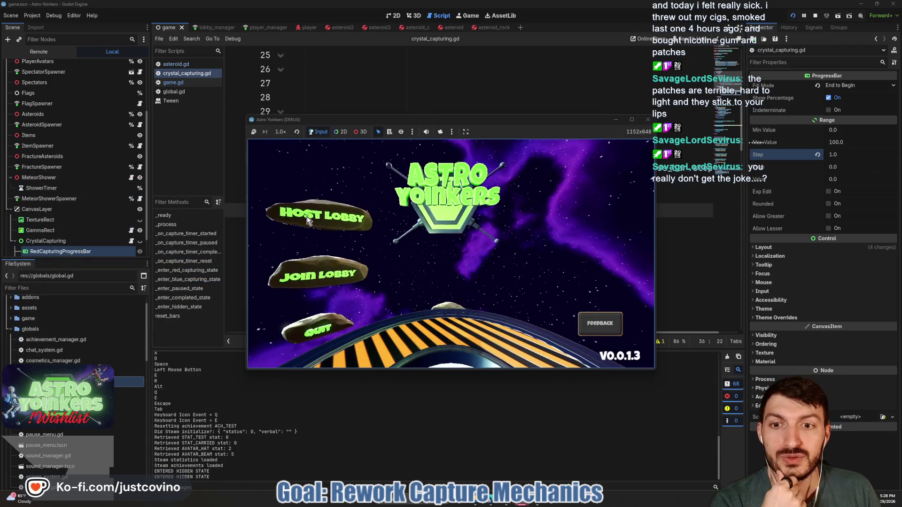
{"action": "left_click", "coordinate": [430, 221]}
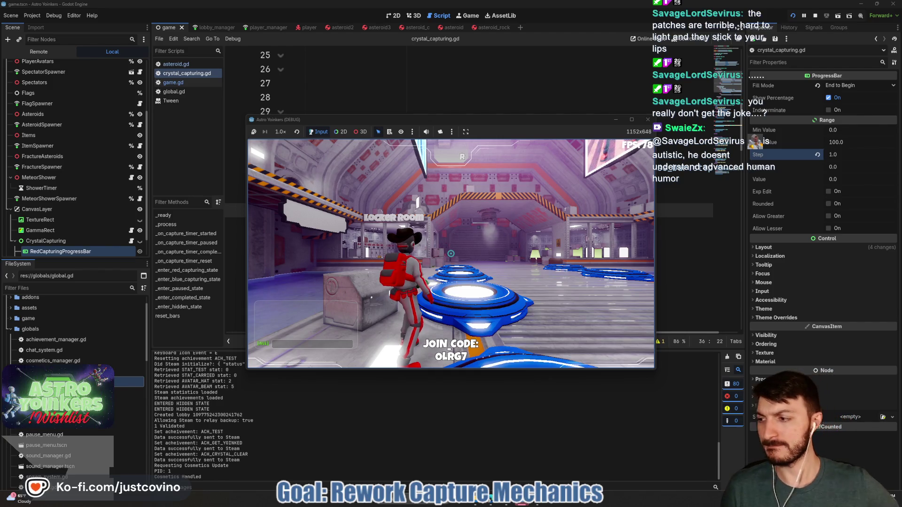
{"action": "key", "text": "w"}
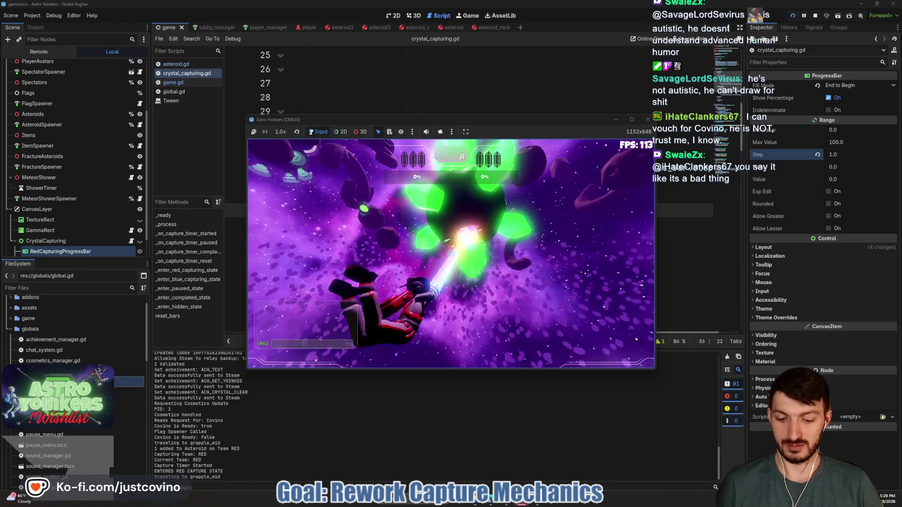
{"action": "left_click", "coordinate": [648, 119]}
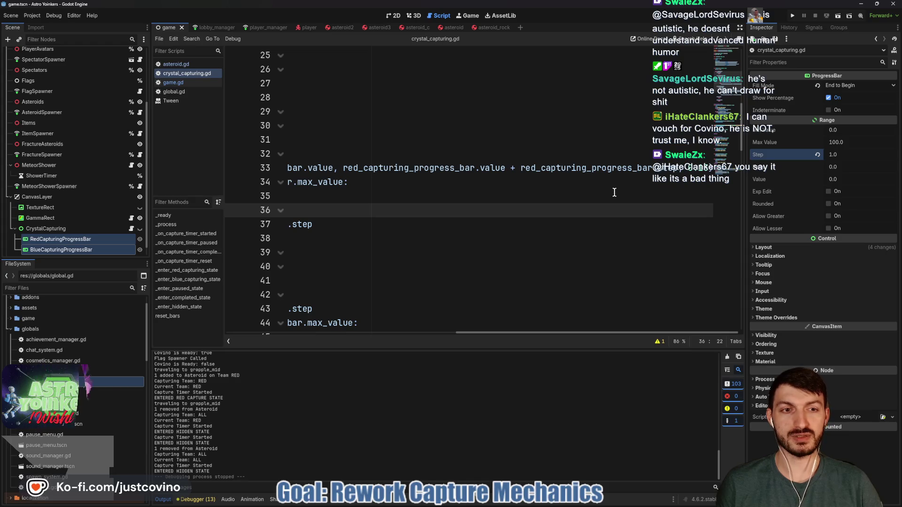
Add 'var red_progress: float = 0.0' and 'var blue_progress: float = 0.0' after line 9.
{"action": "scroll", "coordinate": [592, 197], "scroll_direction": "left", "scroll_amount": 5}
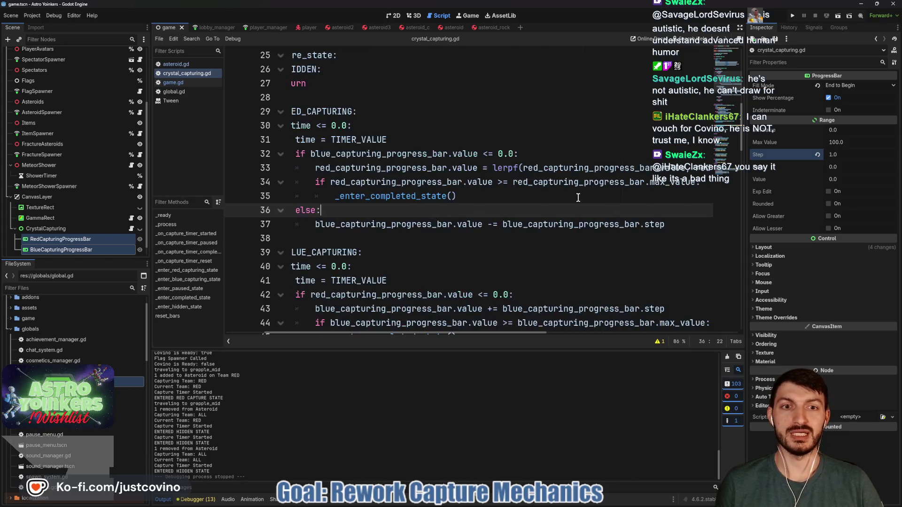
{"action": "scroll", "coordinate": [534, 221], "scroll_direction": "up", "scroll_amount": 5}
{"action": "scroll", "coordinate": [531, 223], "scroll_direction": "up", "scroll_amount": 3}
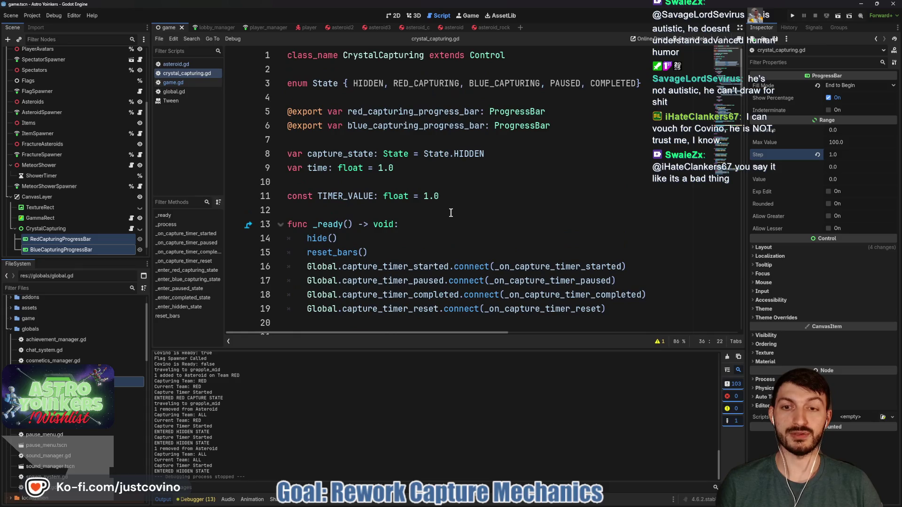
{"action": "left_click", "coordinate": [450, 170]}
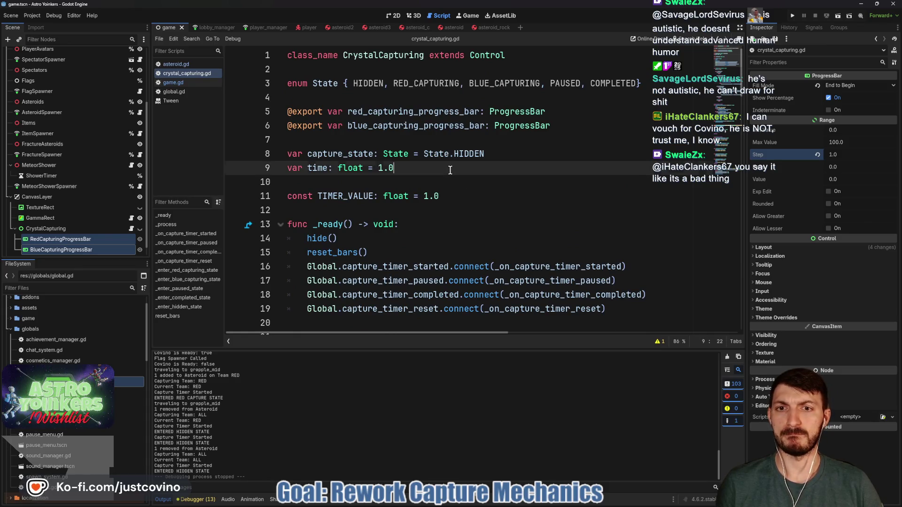
{"action": "key", "text": "Return"}
{"action": "type", "text": "var"}
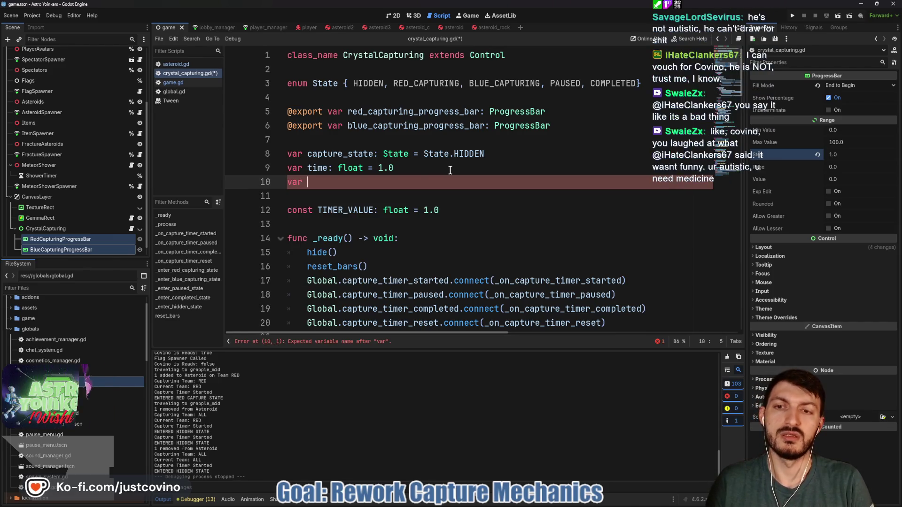
{"action": "type", "text": " red"}
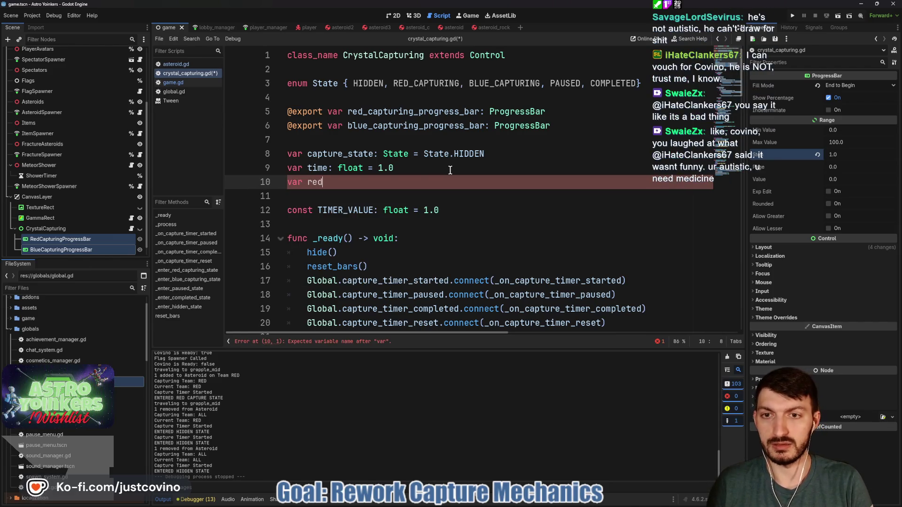
{"action": "type", "text": "_progress: flo"}
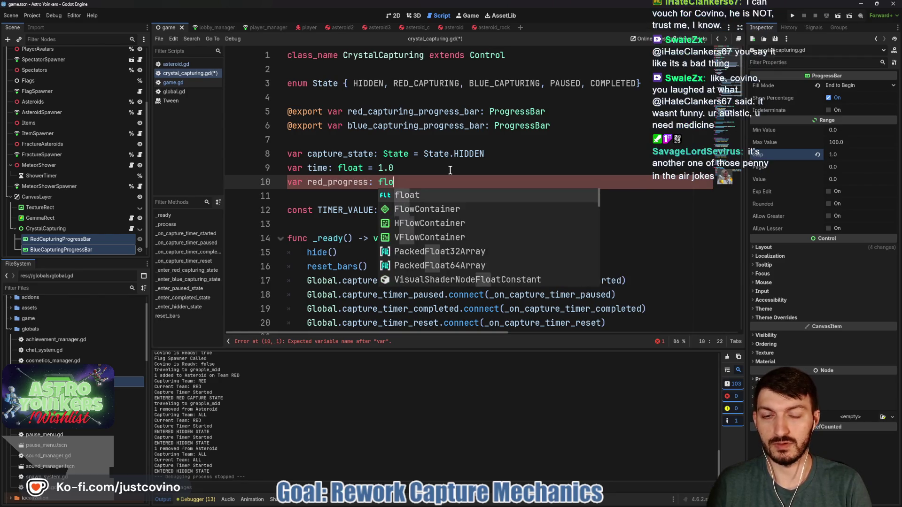
{"action": "type", "text": "at = 0.0"}
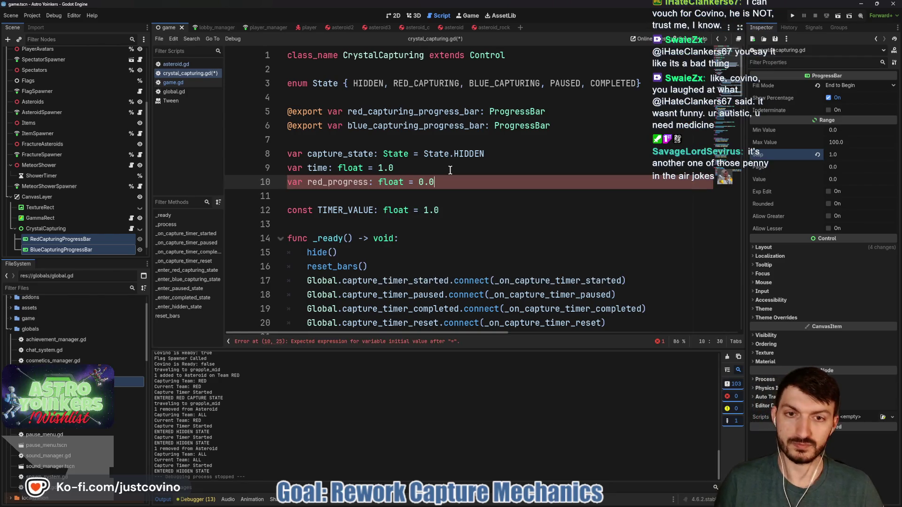
{"action": "key", "text": "Return"}
{"action": "type", "text": "var blue"}
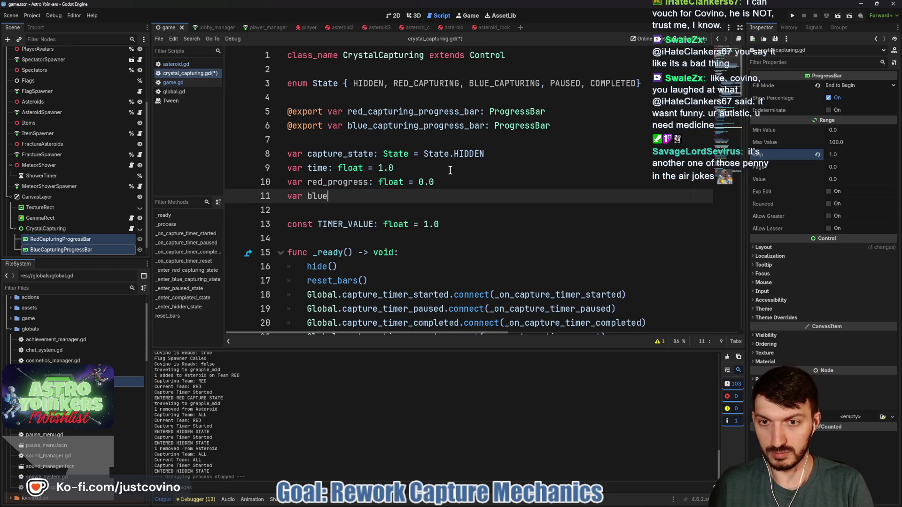
{"action": "type", "text": "_progress:"}
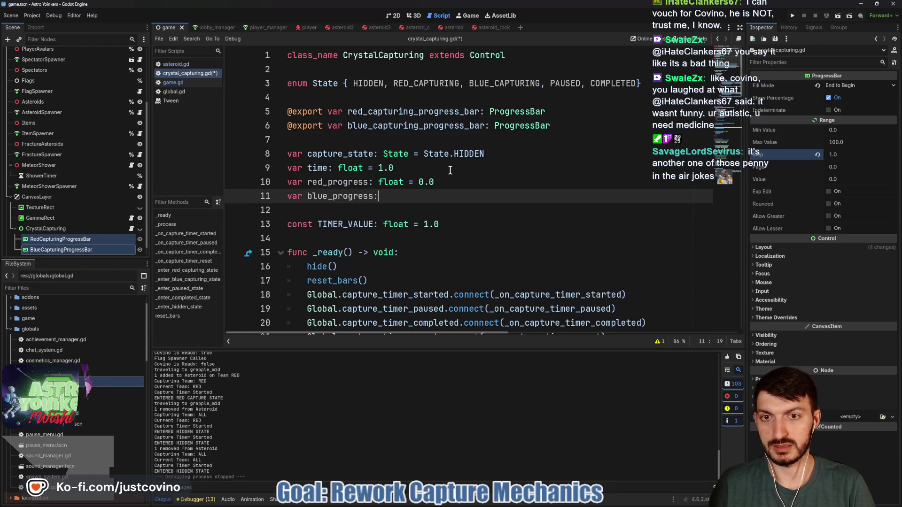
{"action": "type", "text": " float = 0.0"}
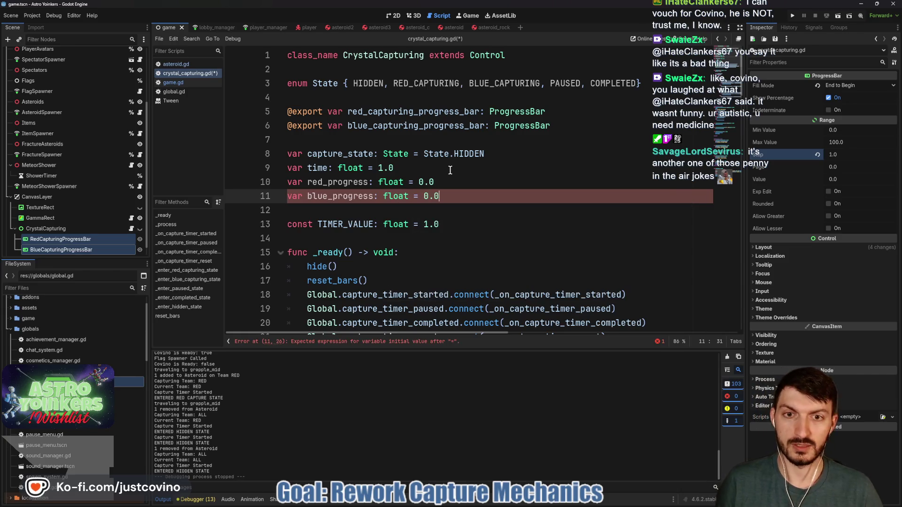
{"action": "scroll", "coordinate": [458, 219], "scroll_direction": "down", "scroll_amount": 3}
{"action": "scroll", "coordinate": [458, 219], "scroll_direction": "down", "scroll_amount": 10}
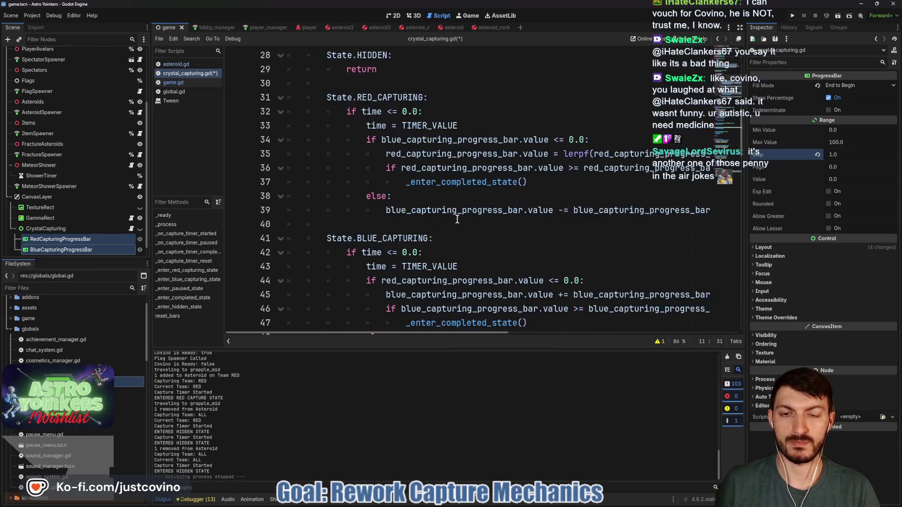
{"action": "scroll", "coordinate": [457, 220], "scroll_direction": "up", "scroll_amount": 2}
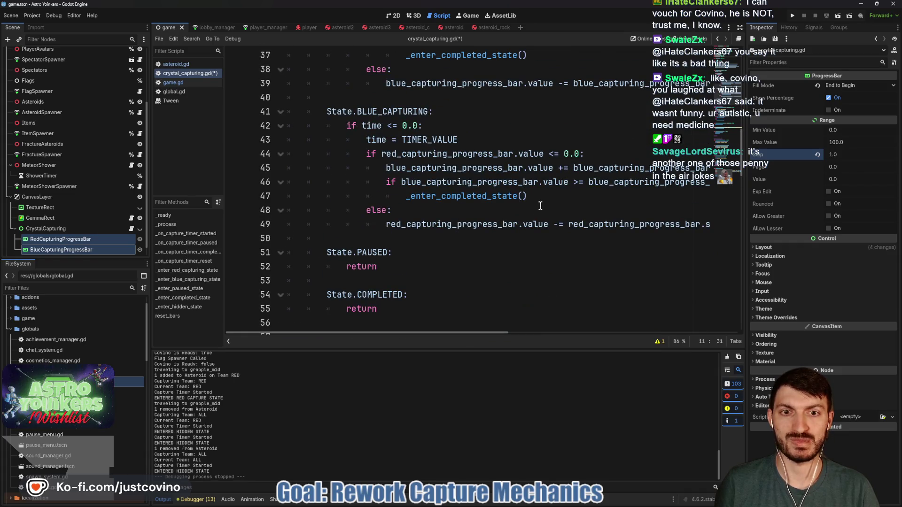
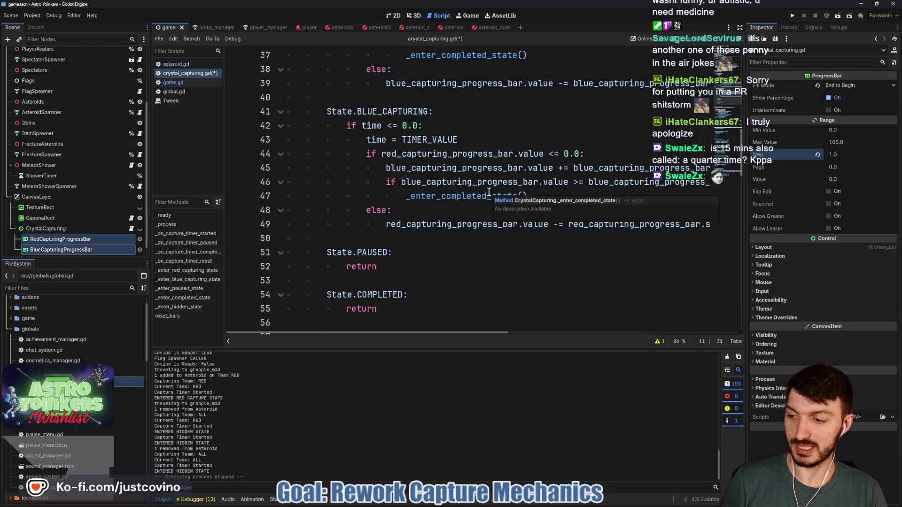
Insert a blank line directly under State.BLUE_CAPTURING: in crystal_capturing.gd.
{"action": "left_click", "coordinate": [477, 210]}
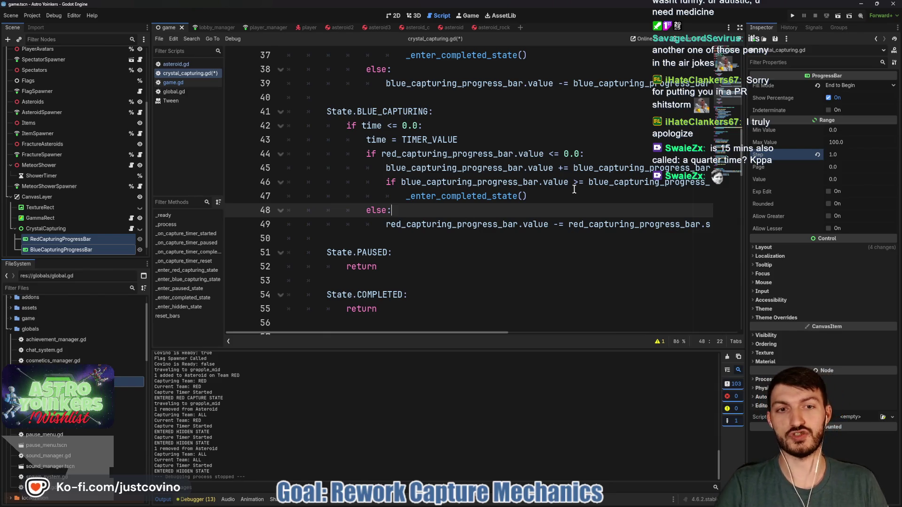
{"action": "scroll", "coordinate": [580, 200], "scroll_direction": "up", "scroll_amount": 1}
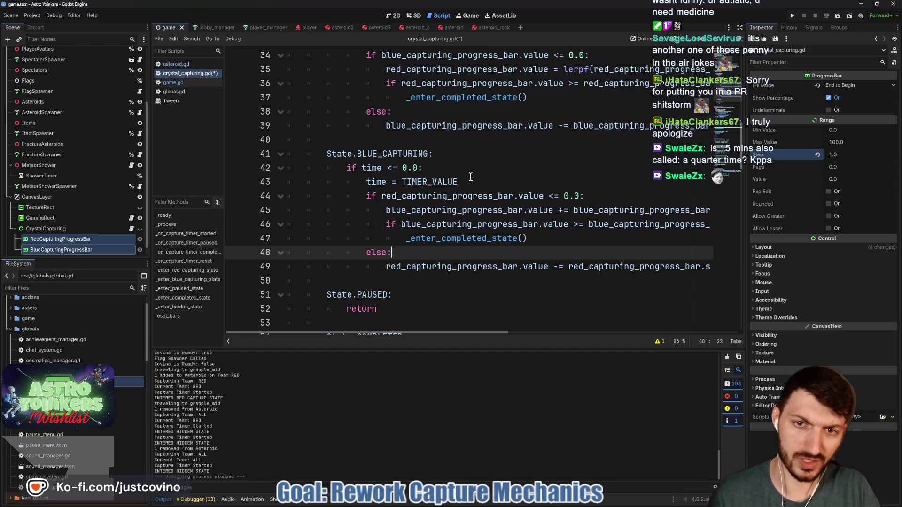
{"action": "left_click", "coordinate": [458, 161]}
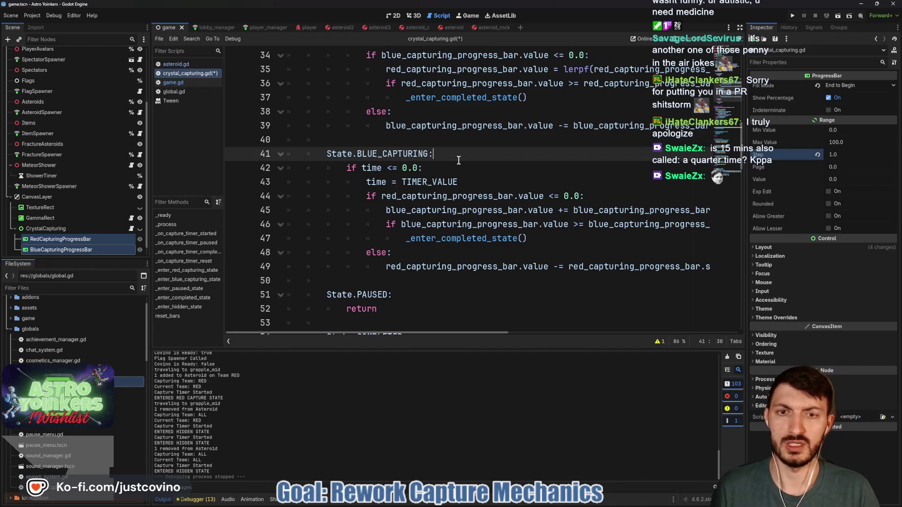
{"action": "key", "text": "Return"}
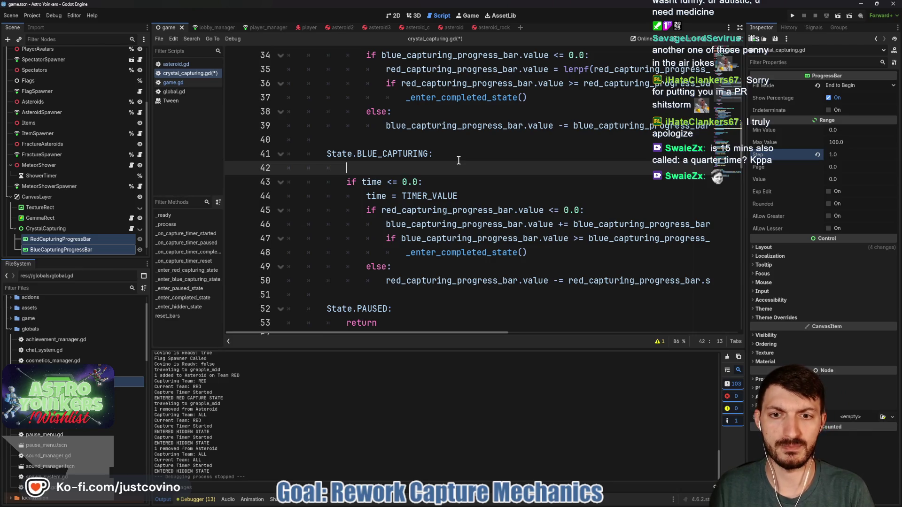
{"action": "key", "text": "ctrl+z"}
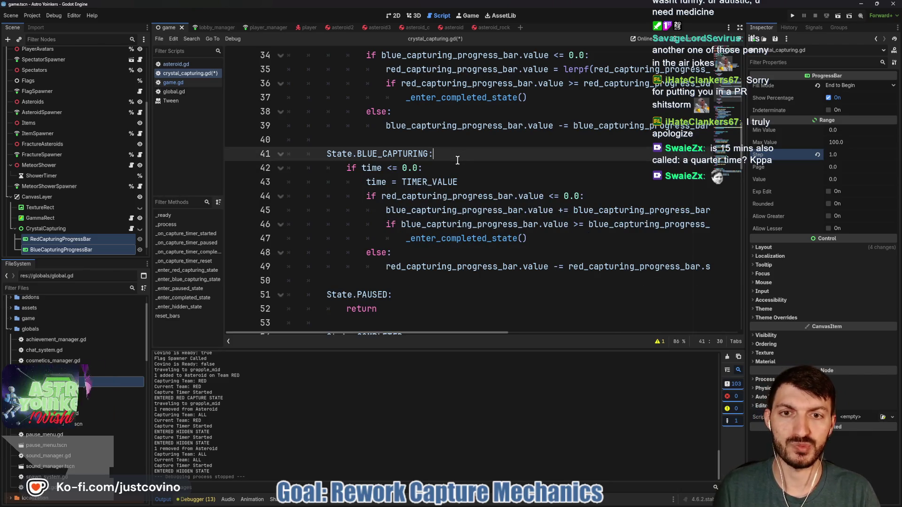
{"action": "key", "text": "Return"}
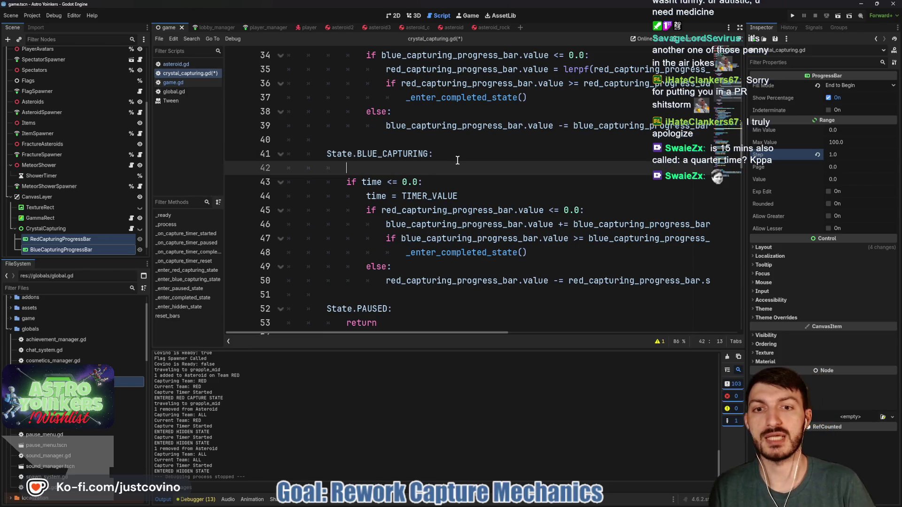
{"action": "type", "text": "red"}
Write red_capturing_progress_bar.value = red_progress on the new line.
{"action": "key", "text": "Return"}
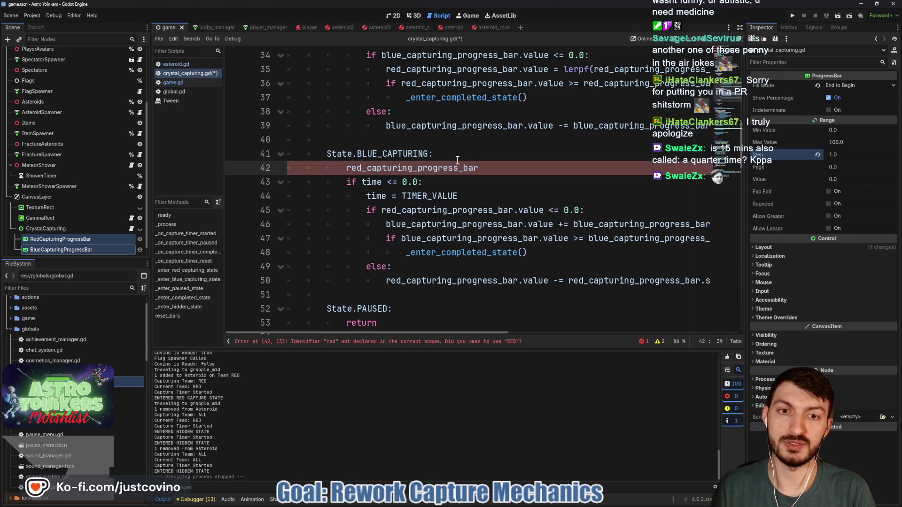
{"action": "type", "text": ".value = red"}
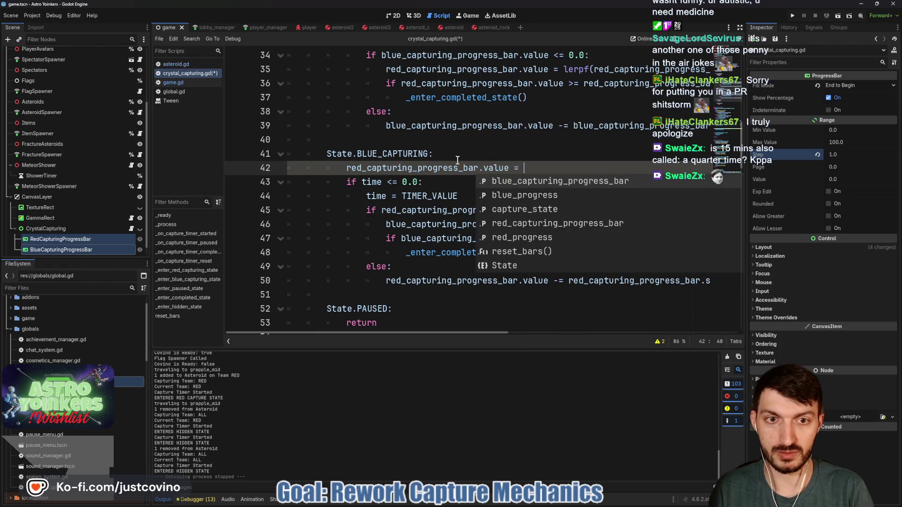
{"action": "key", "text": "Down"}
{"action": "key", "text": "Return"}
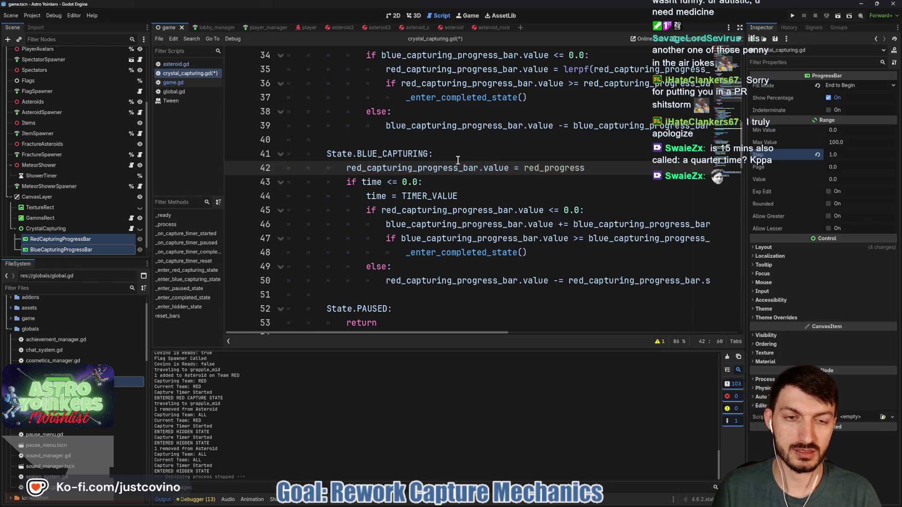
Add blue_capturing_progress_bar.value = blue_progress below it and select line 47's old increment.
{"action": "key", "text": "Return"}
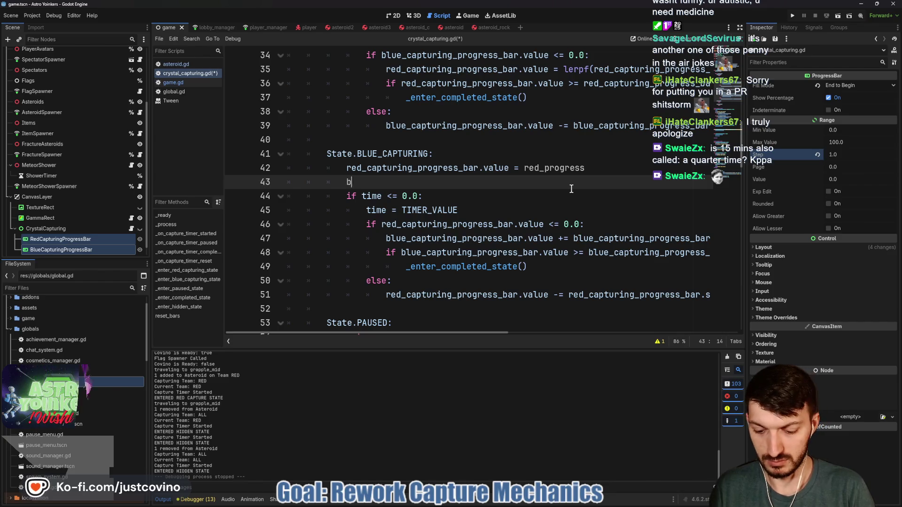
{"action": "type", "text": "blue"}
{"action": "key", "text": "Return"}
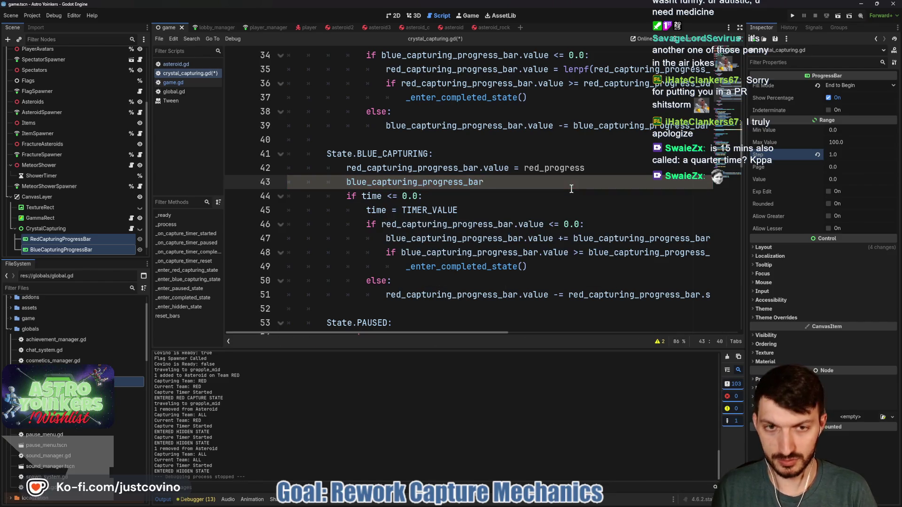
{"action": "type", "text": ".value"}
{"action": "key", "text": "Return"}
{"action": "type", "text": "="}
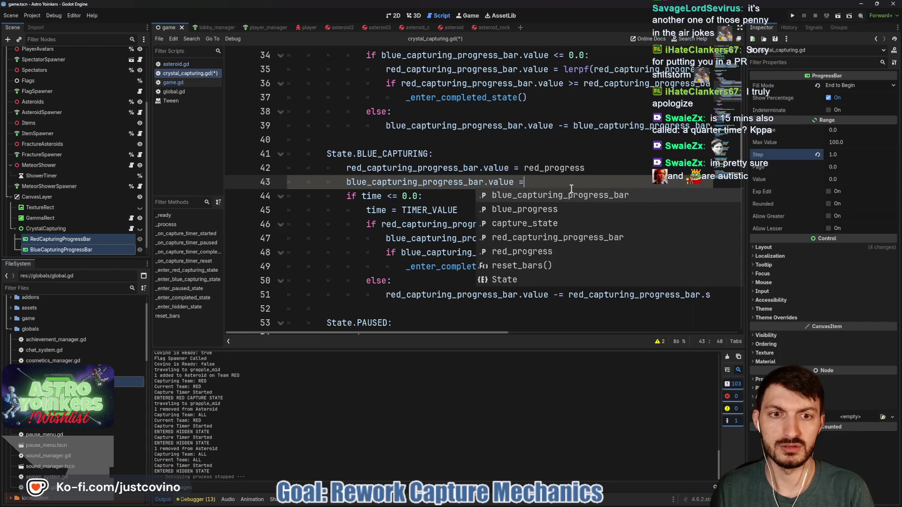
{"action": "type", "text": " blue_pr"}
{"action": "key", "text": "Return"}
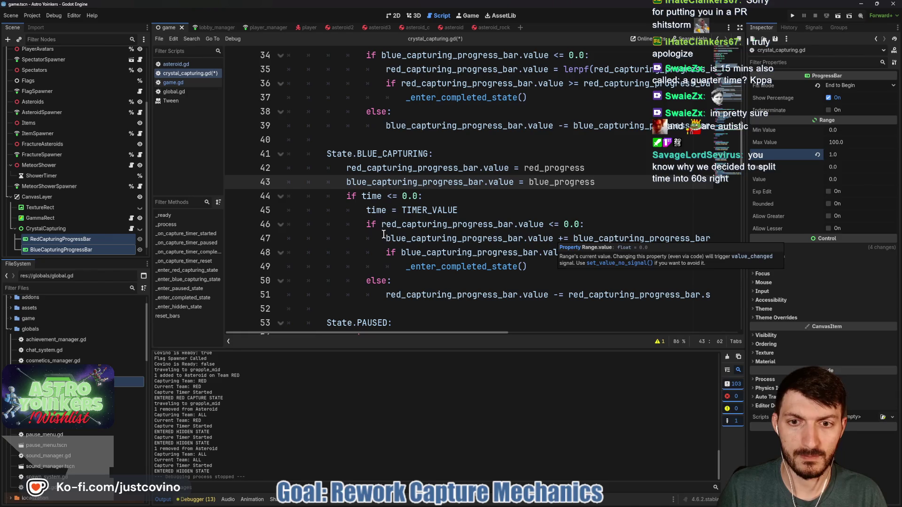
{"action": "left_click_drag", "start_coordinate": [387, 238], "coordinate": [713, 239]}
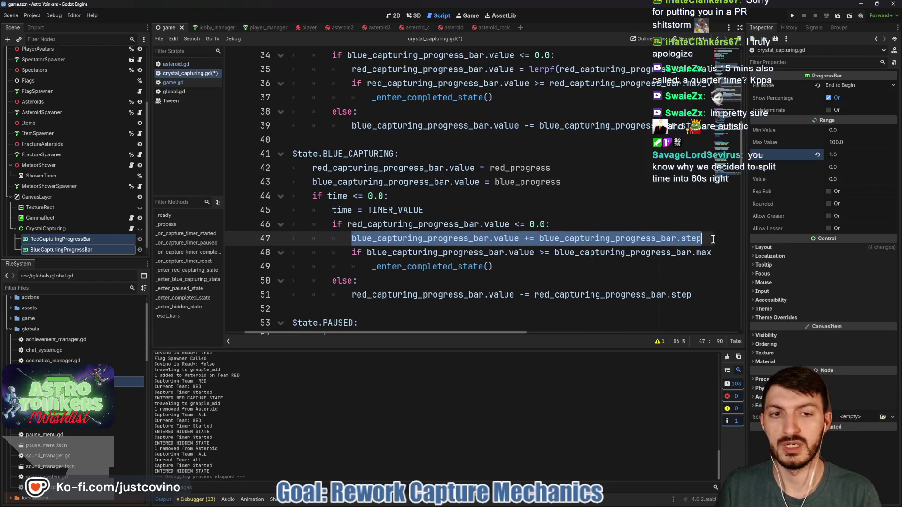
Replace line 47 with a blue_progress lerpf call taking blue_progress as its first argument.
{"action": "key", "text": "BackSpace"}
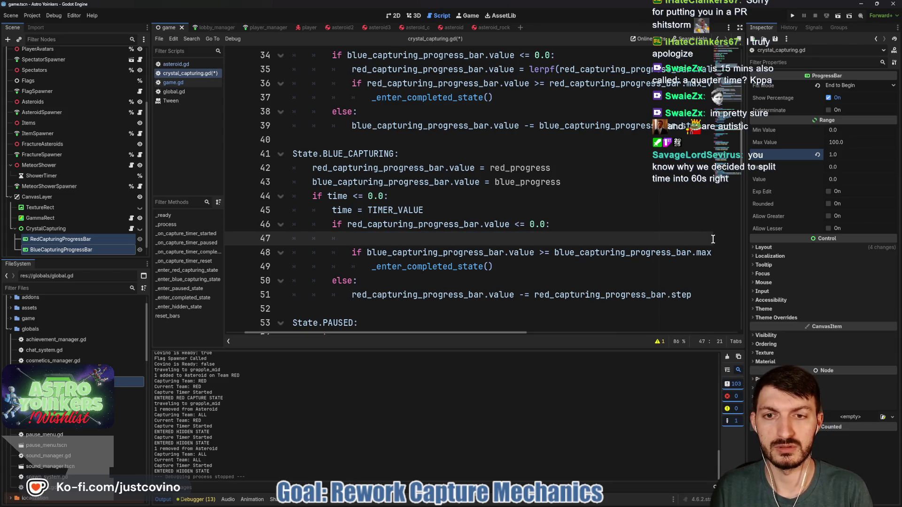
{"action": "type", "text": "blue"}
{"action": "key", "text": "Return"}
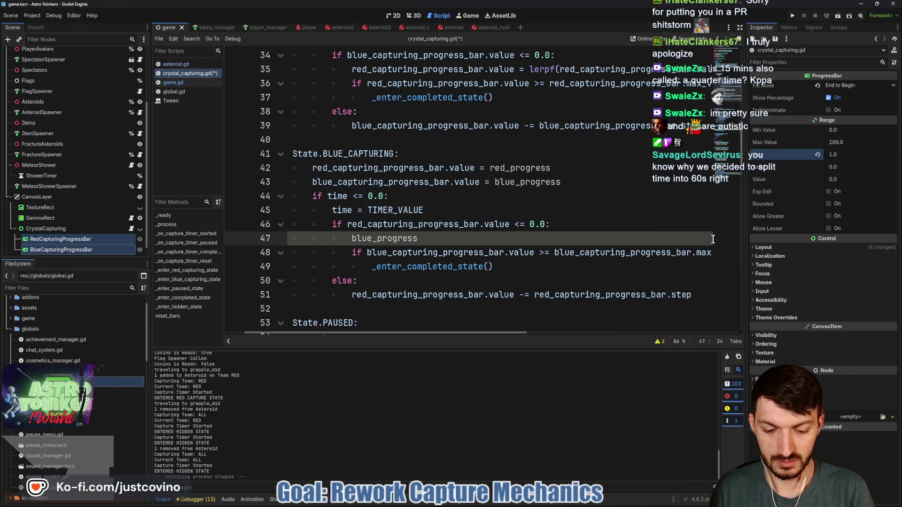
{"action": "type", "text": "= lerpf"}
{"action": "key", "text": "Return"}
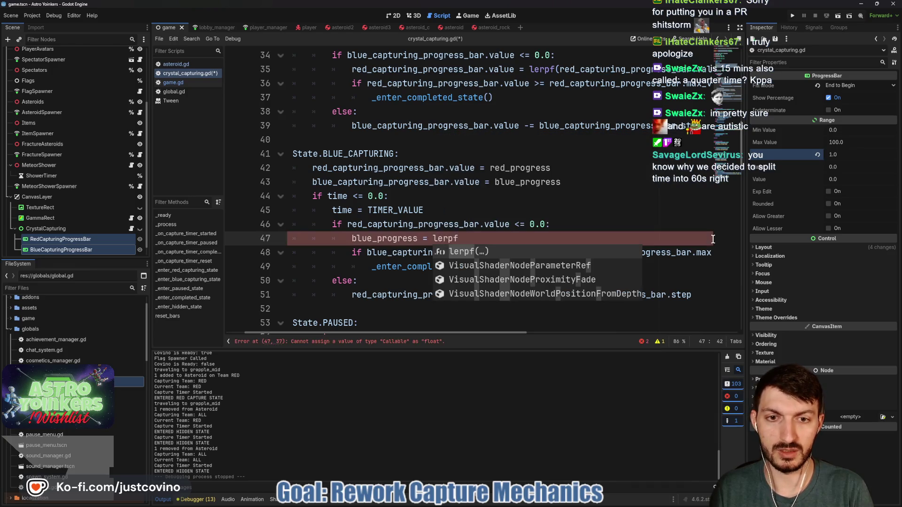
{"action": "type", "text": "blue"}
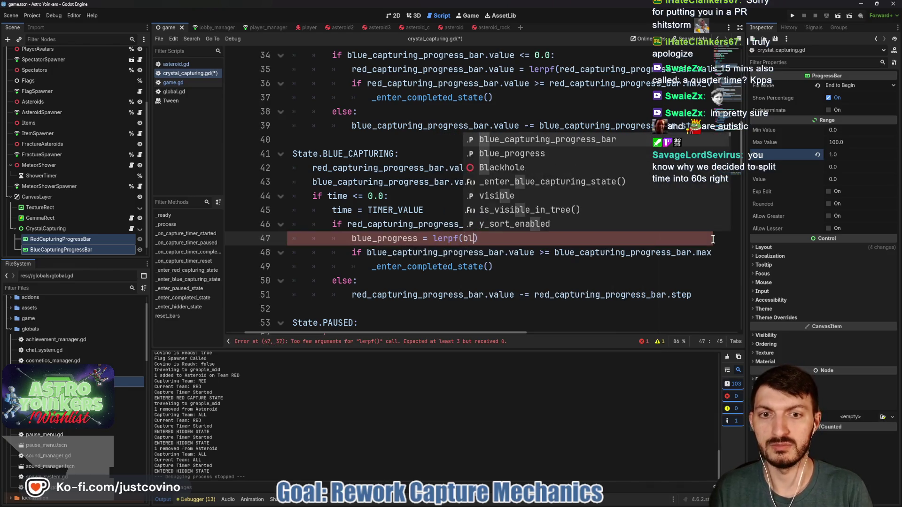
{"action": "key", "text": "Return"}
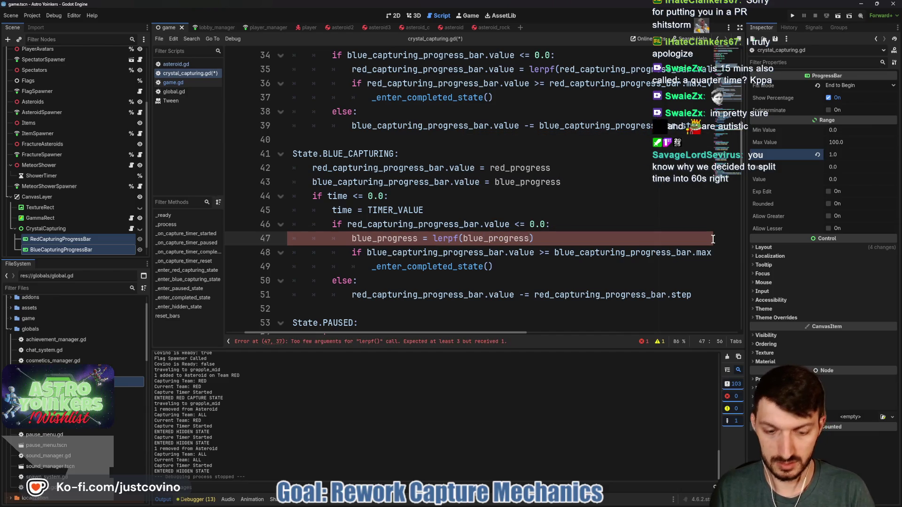
{"action": "type", "text": "blue"}
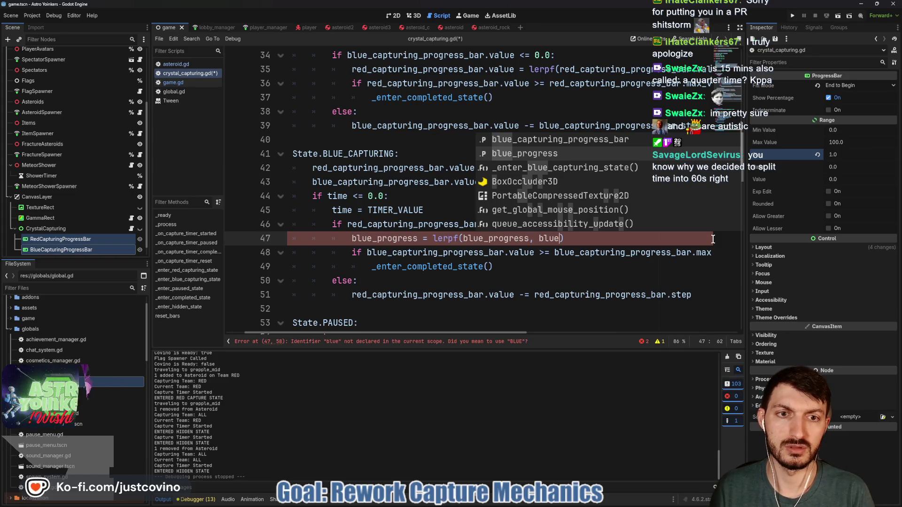
{"action": "key", "text": "Return"}
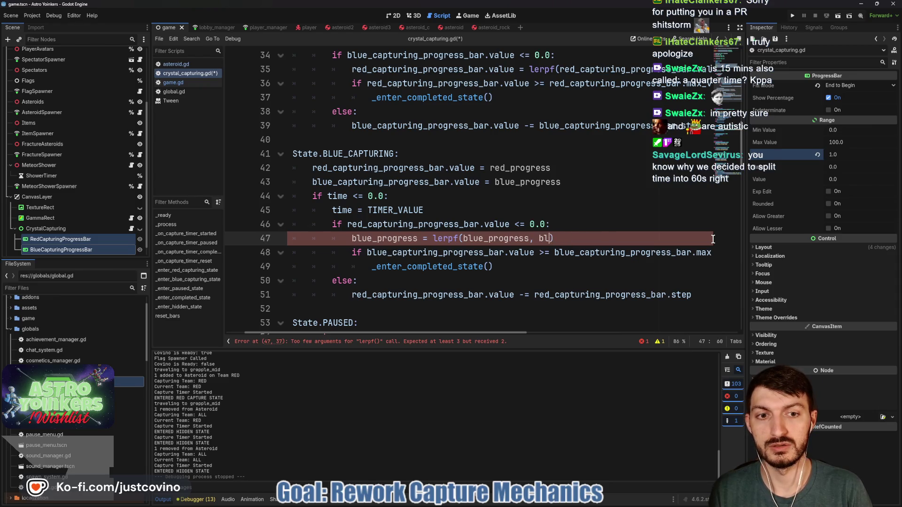
Finish lerpf with blue_capturing_progress_bar.step and weight 0.15, removing the stray plus.
{"action": "key", "text": "BackSpace"}
{"action": "key", "text": "BackSpace"}
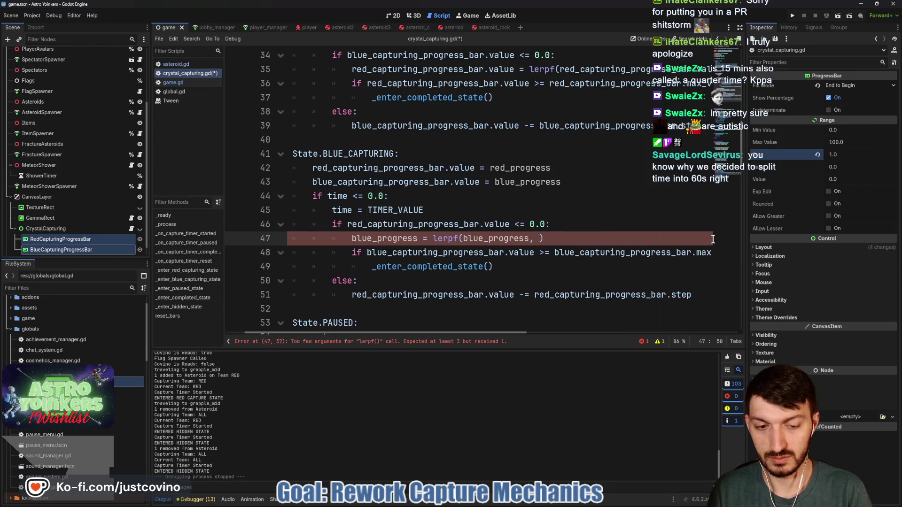
{"action": "type", "text": "+"}
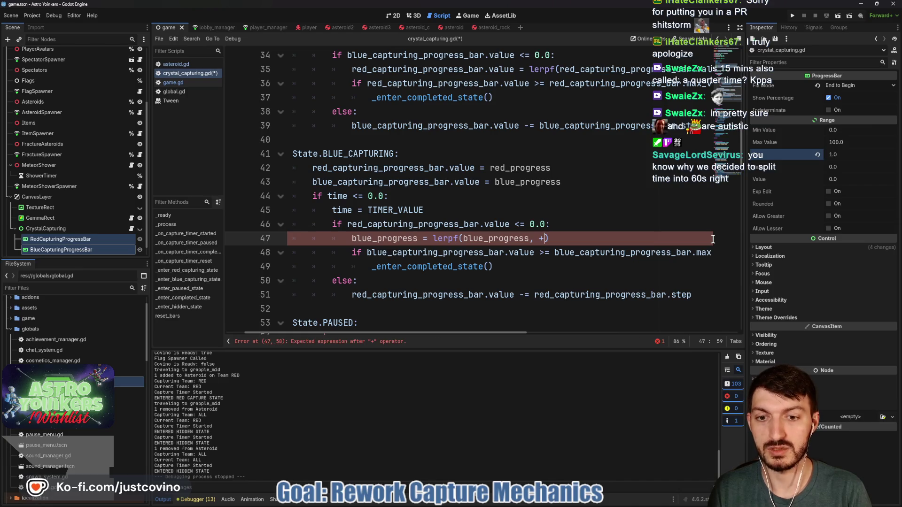
{"action": "type", "text": "blue"}
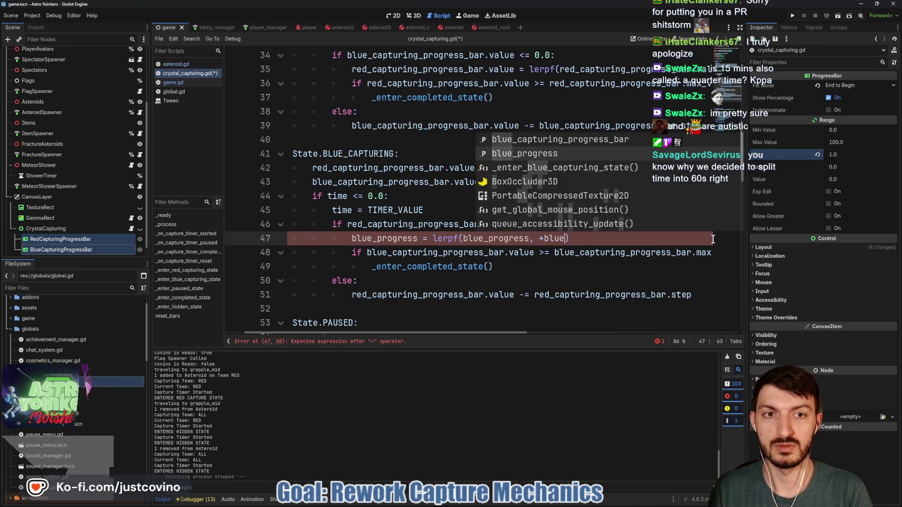
{"action": "key", "text": "Return"}
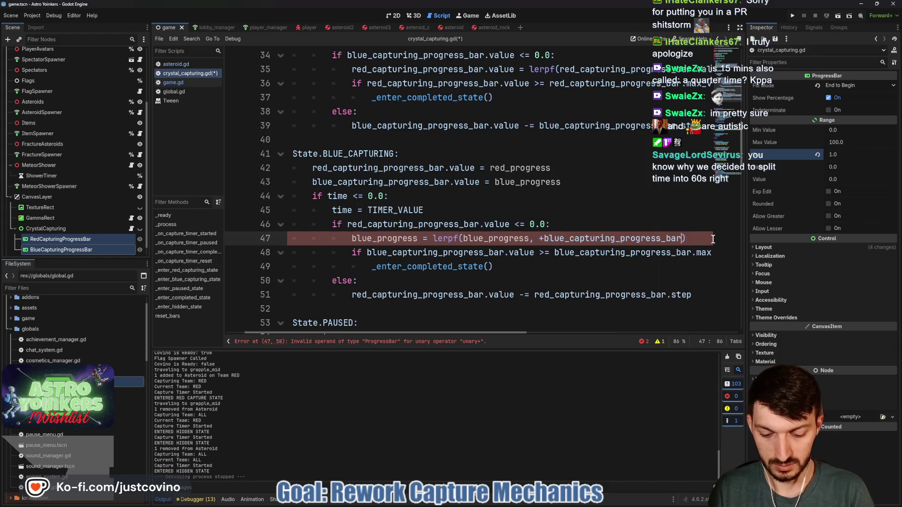
{"action": "type", "text": ".step"}
{"action": "type", "text": ", 0.15"}
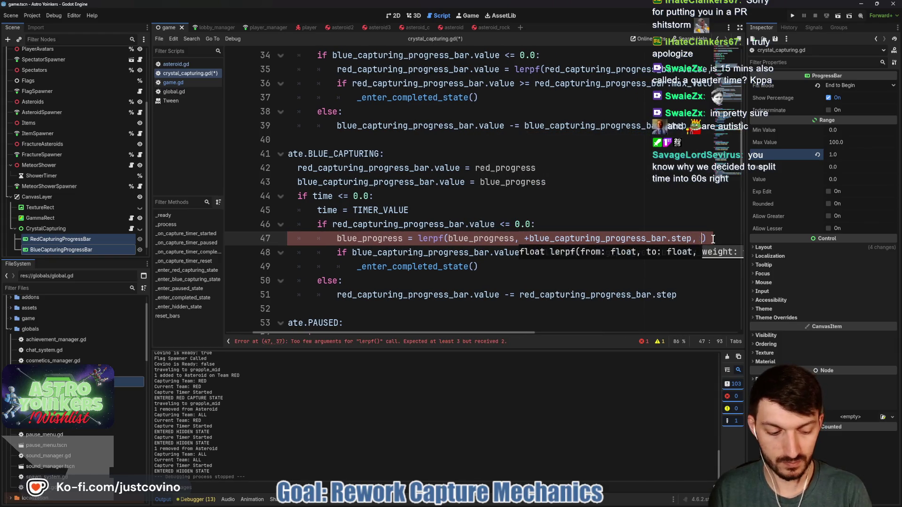
{"action": "left_click", "coordinate": [656, 230]}
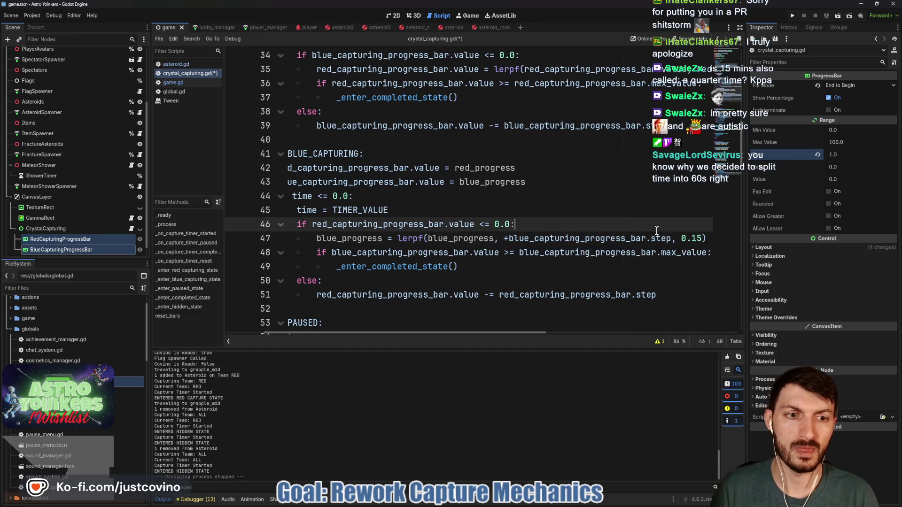
{"action": "left_click", "coordinate": [507, 238]}
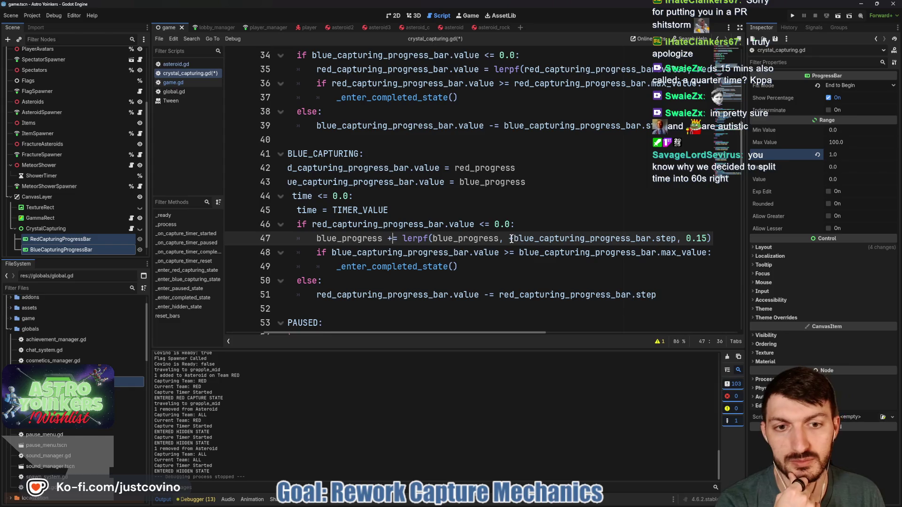
{"action": "key", "text": "BackSpace"}
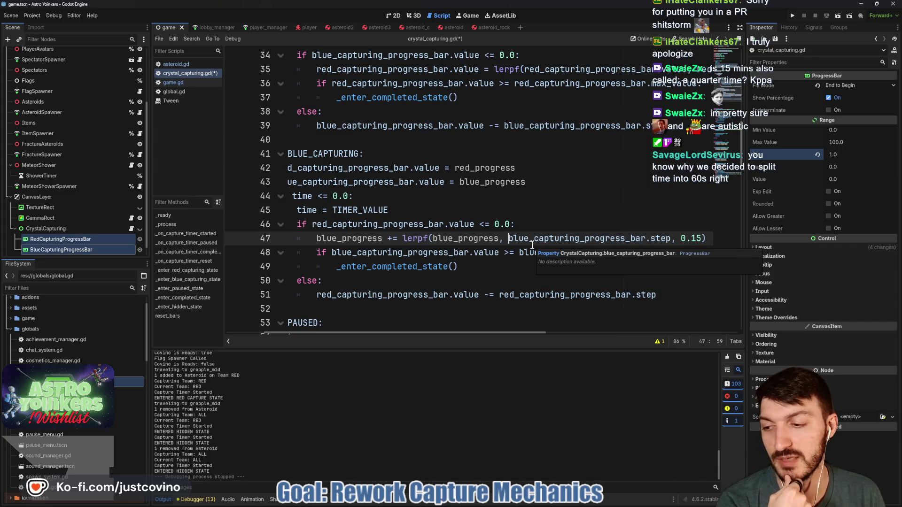
{"action": "scroll", "coordinate": [367, 228], "scroll_direction": "up", "scroll_amount": 1}
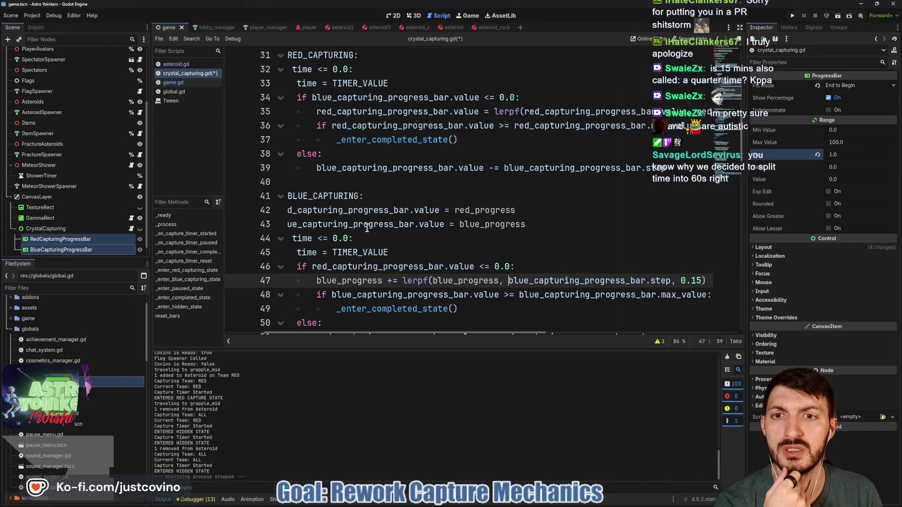
Make line 36's max-value check compare red_progress instead of the bar value.
{"action": "scroll", "coordinate": [411, 235], "scroll_direction": "left", "scroll_amount": 3}
{"action": "scroll", "coordinate": [483, 229], "scroll_direction": "up", "scroll_amount": 1}
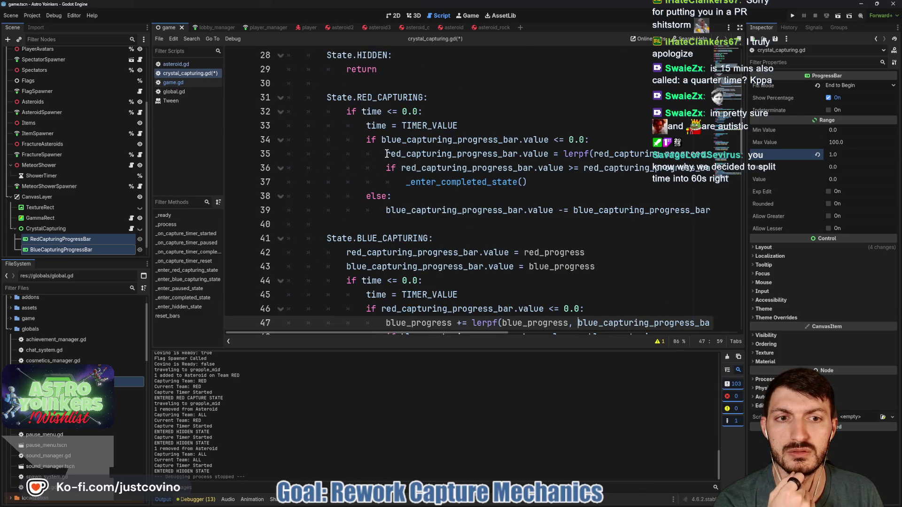
{"action": "mouse_move", "coordinate": [386, 153]}
{"action": "scroll", "coordinate": [678, 177], "scroll_direction": "right", "scroll_amount": 2}
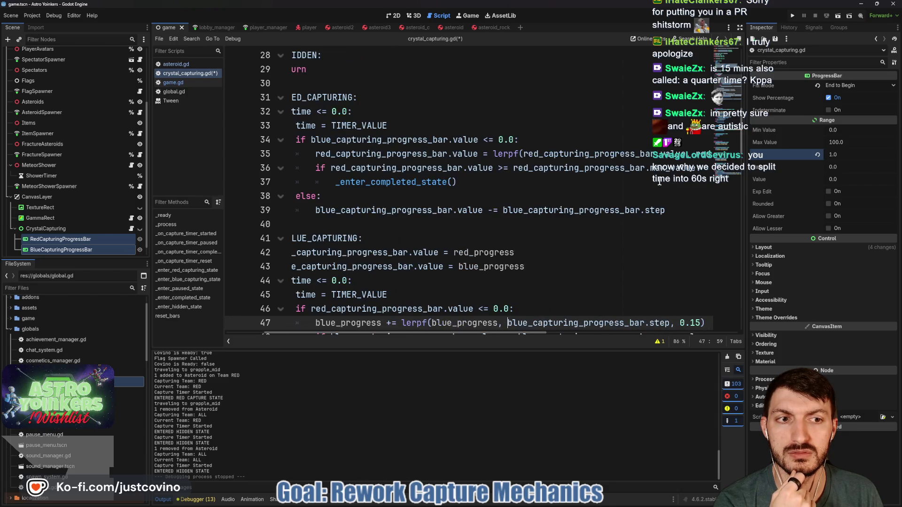
{"action": "left_click", "coordinate": [492, 169]}
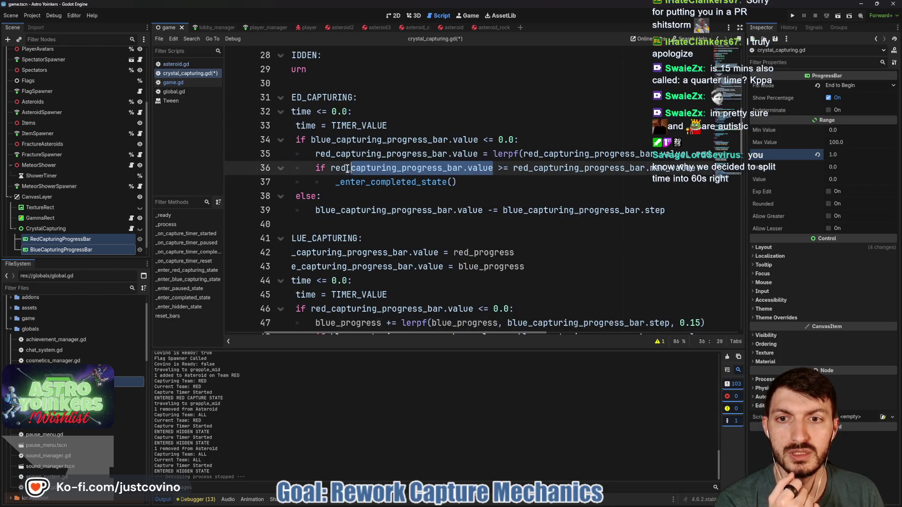
{"action": "key", "text": "BackSpace"}
{"action": "key", "text": "BackSpace"}
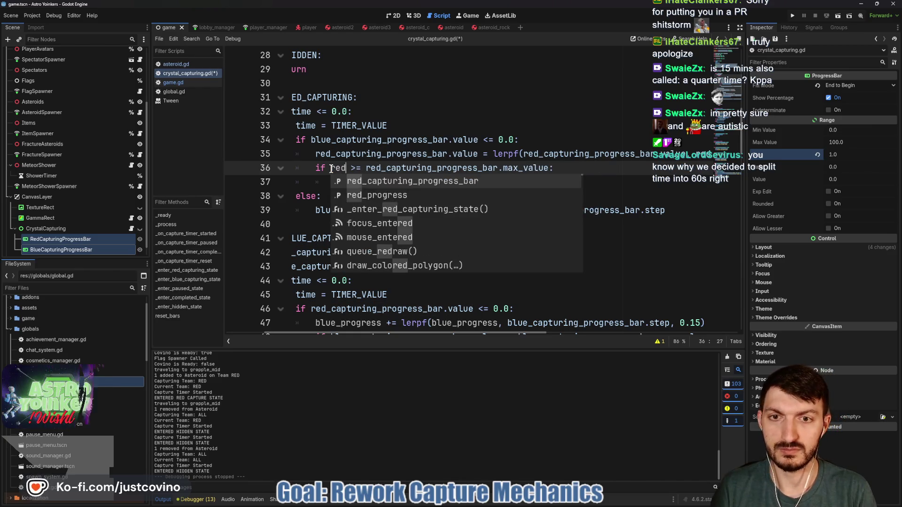
{"action": "key", "text": "Down"}
{"action": "key", "text": "Return"}
Replace the red bar value with red_progress on line 35, including lerpf's first argument.
{"action": "mouse_move", "coordinate": [317, 155]}
{"action": "left_mouse_down"}
{"action": "mouse_move", "coordinate": [489, 155]}
{"action": "mouse_move", "coordinate": [479, 155]}
{"action": "left_mouse_up"}
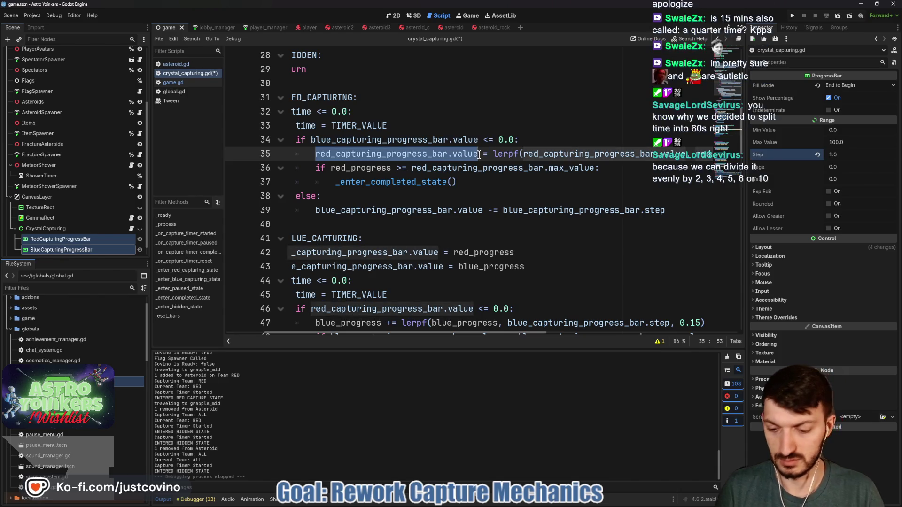
{"action": "type", "text": "red"}
{"action": "key", "text": "Down"}
{"action": "key", "text": "Return"}
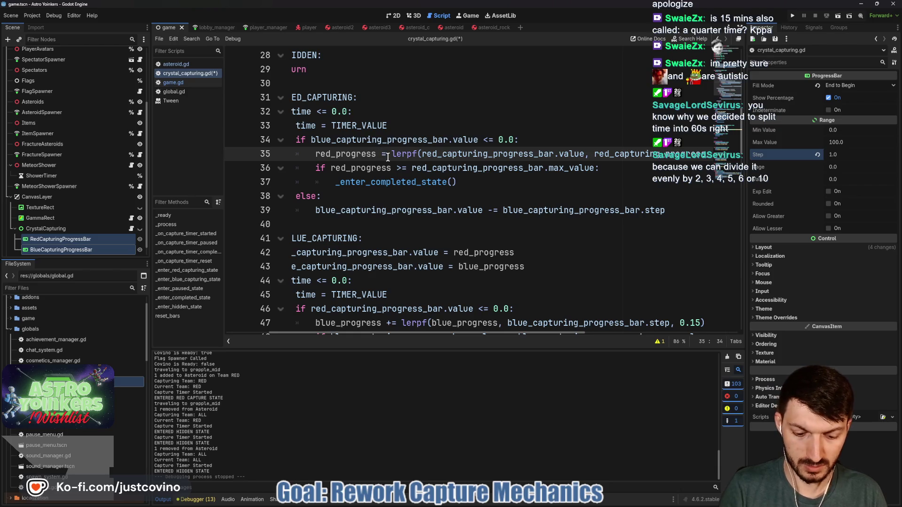
{"action": "left_click_drag", "start_coordinate": [590, 155], "coordinate": [427, 150]}
{"action": "type", "text": "red,"}
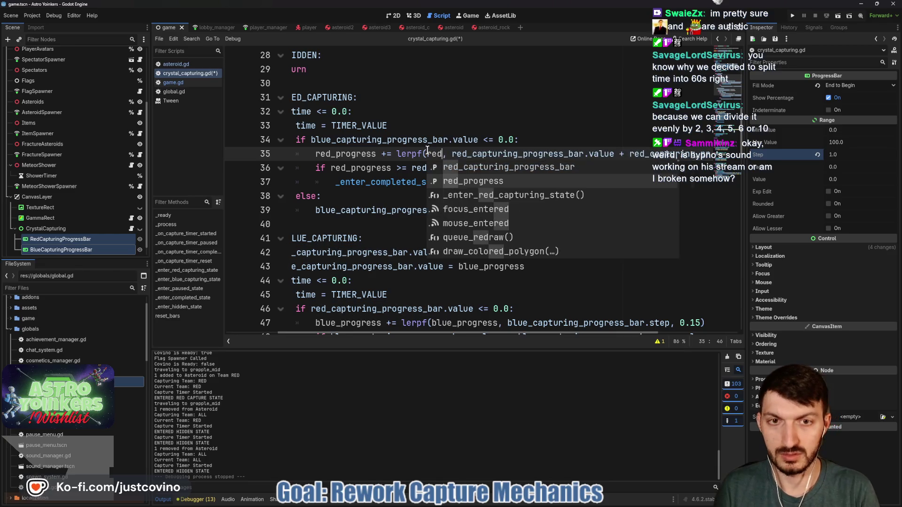
{"action": "key", "text": "Down"}
{"action": "key", "text": "Return"}
Delete the leftover bar-value argument and plus sign from lerpf, then save crystal_capturing.gd.
{"action": "left_click", "coordinate": [554, 157]}
{"action": "scroll", "coordinate": [554, 162], "scroll_direction": "right", "scroll_amount": 5}
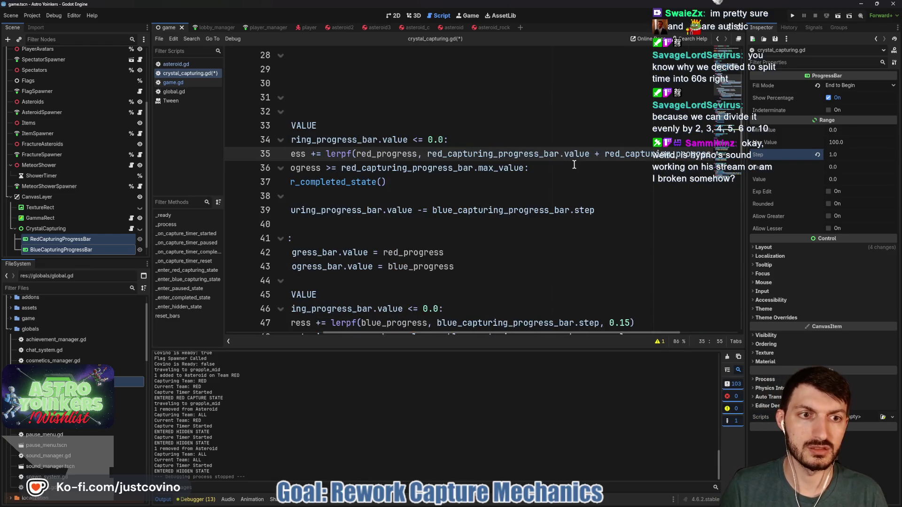
{"action": "left_click_drag", "start_coordinate": [520, 153], "coordinate": [355, 154]}
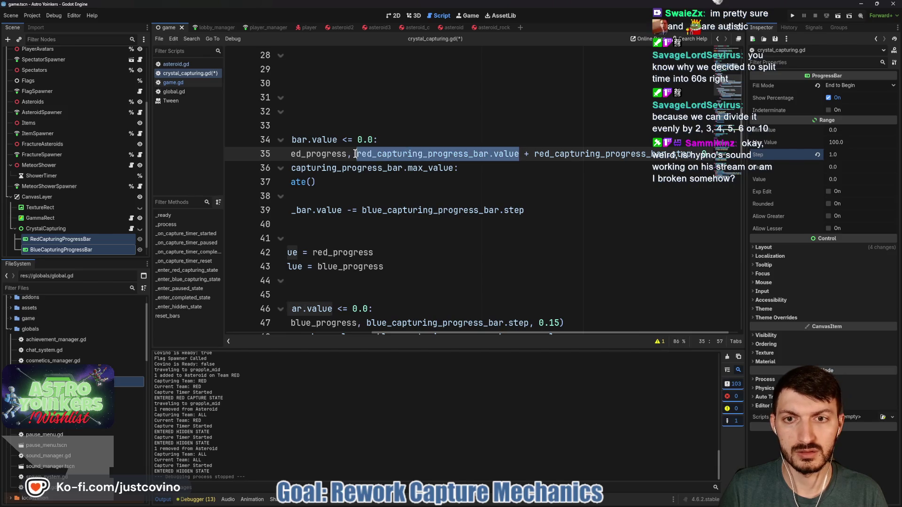
{"action": "key", "text": "BackSpace"}
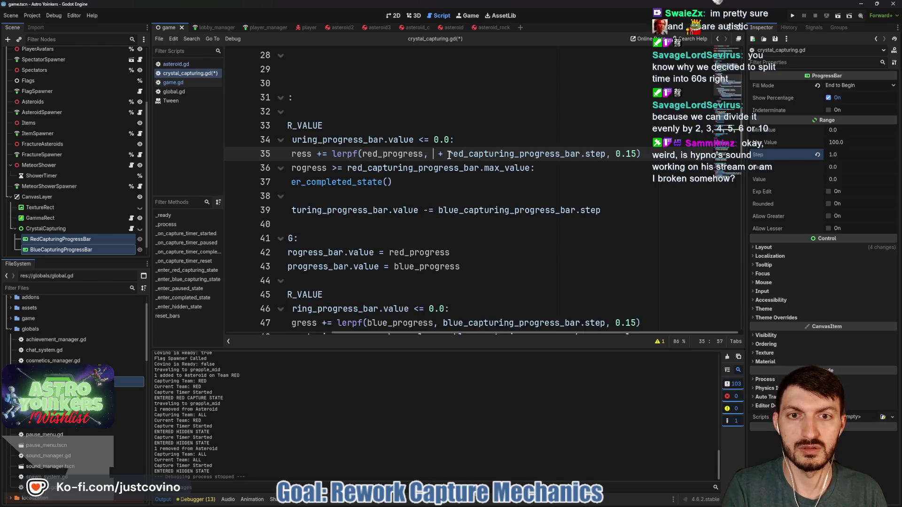
{"action": "key", "text": "BackSpace"}
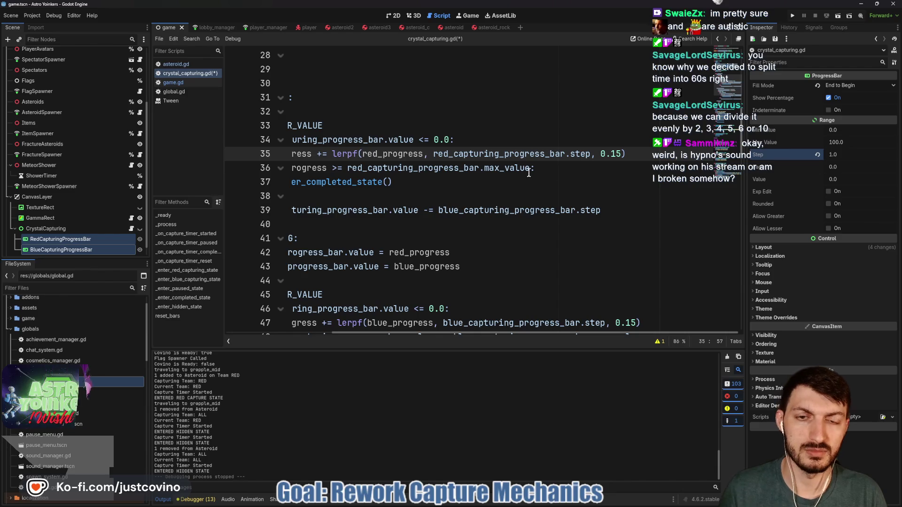
{"action": "left_click", "coordinate": [535, 176]}
{"action": "key", "text": "ctrl+s"}
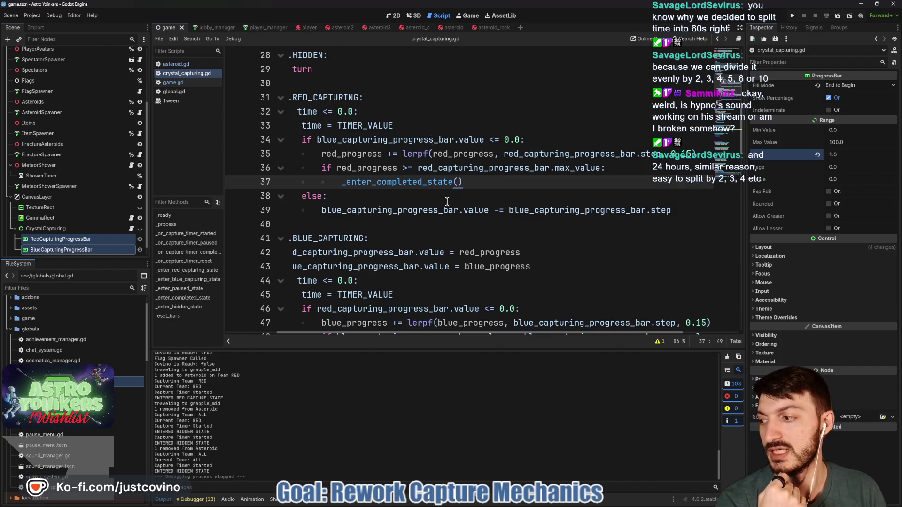
{"action": "left_click", "coordinate": [490, 502]}
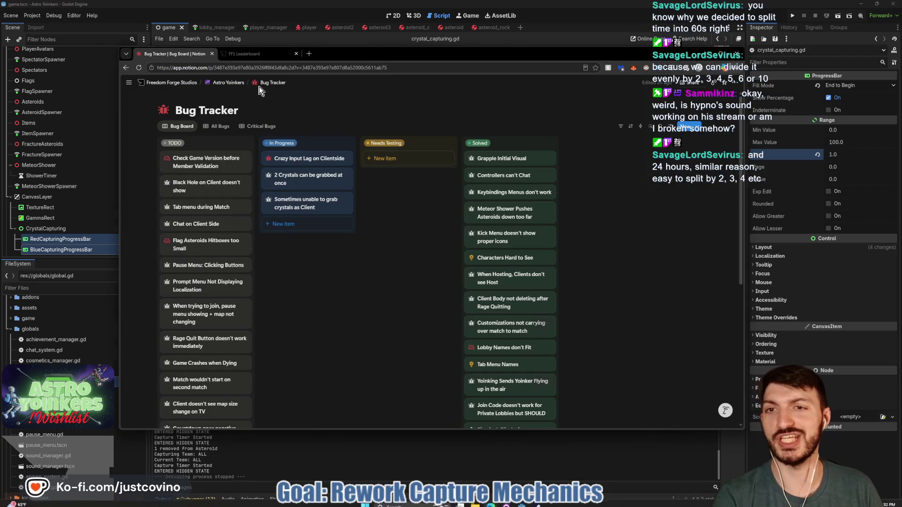
Post a short chat message in a followed game-dev streamer's Twitch channel.
{"action": "left_click", "coordinate": [310, 55]}
{"action": "type", "text": "twitch.tv"}
{"action": "key", "text": "Return"}
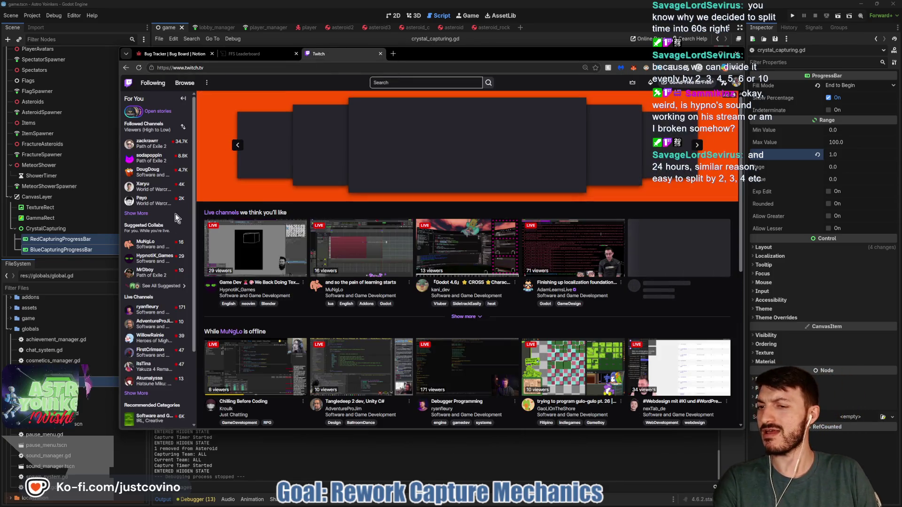
{"action": "left_click", "coordinate": [141, 259]}
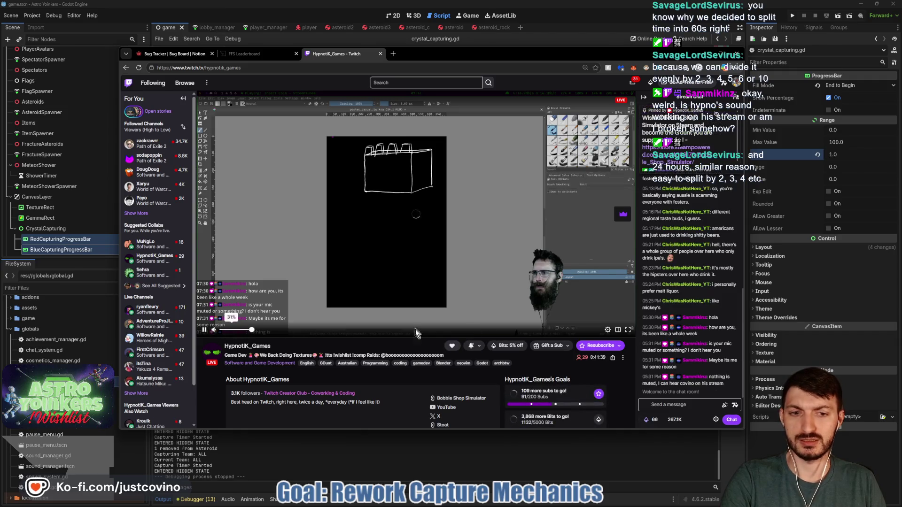
{"action": "left_click", "coordinate": [691, 406]}
{"action": "mouse_move", "coordinate": [435, 238]}
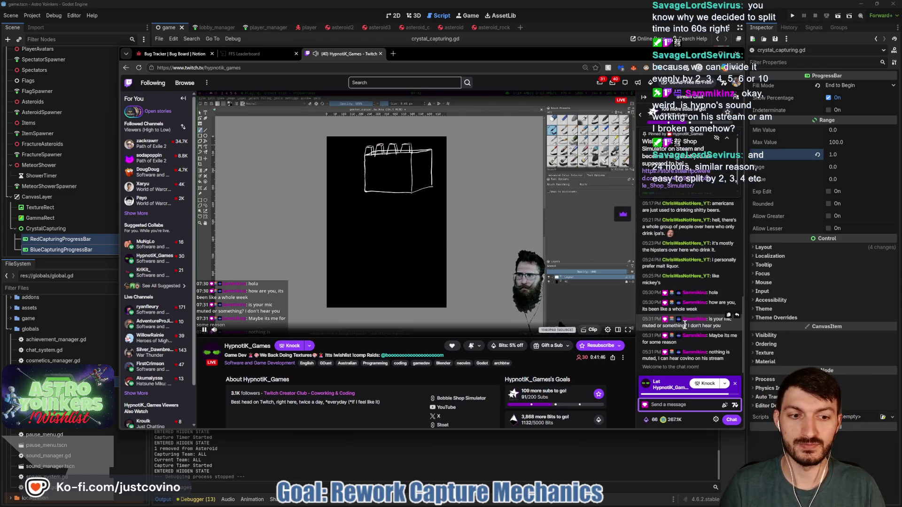
{"action": "left_click", "coordinate": [673, 403]}
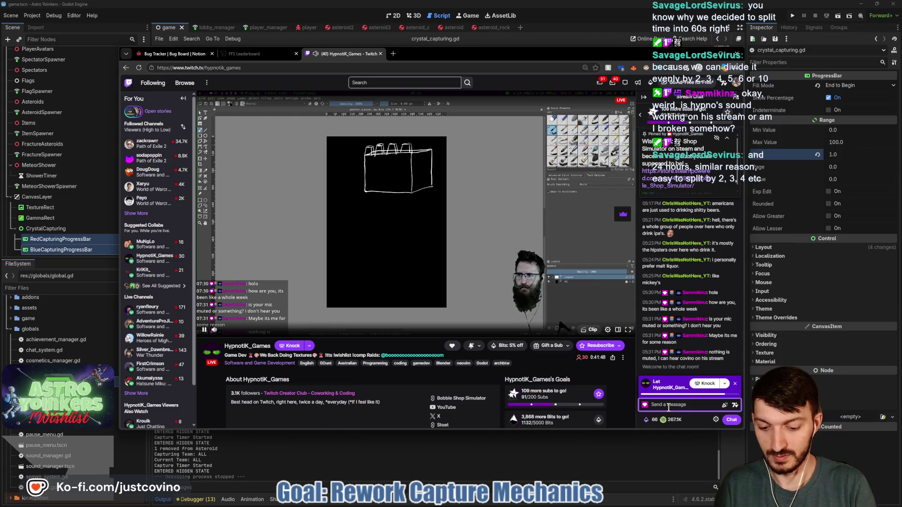
{"action": "type", "text": "Ignore Samantha. It's her. She "}
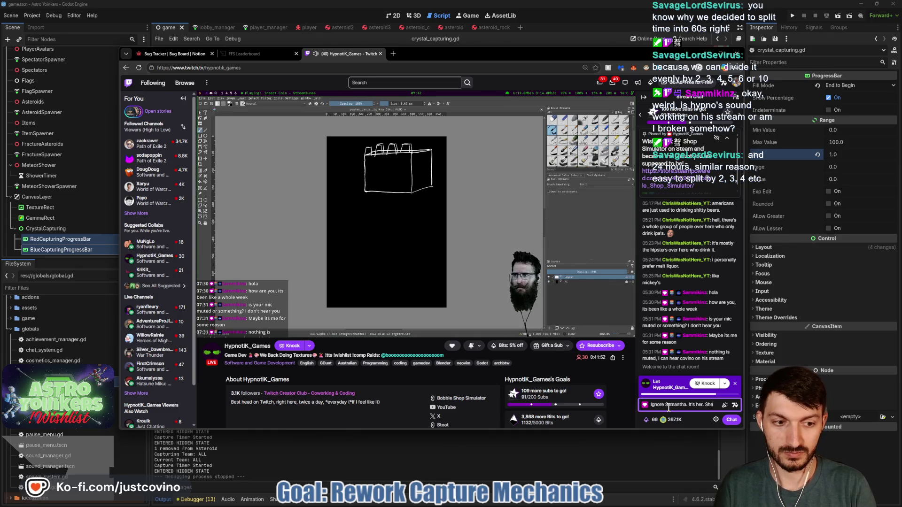
{"action": "type", "text": "broke it"}
{"action": "key", "text": "Return"}
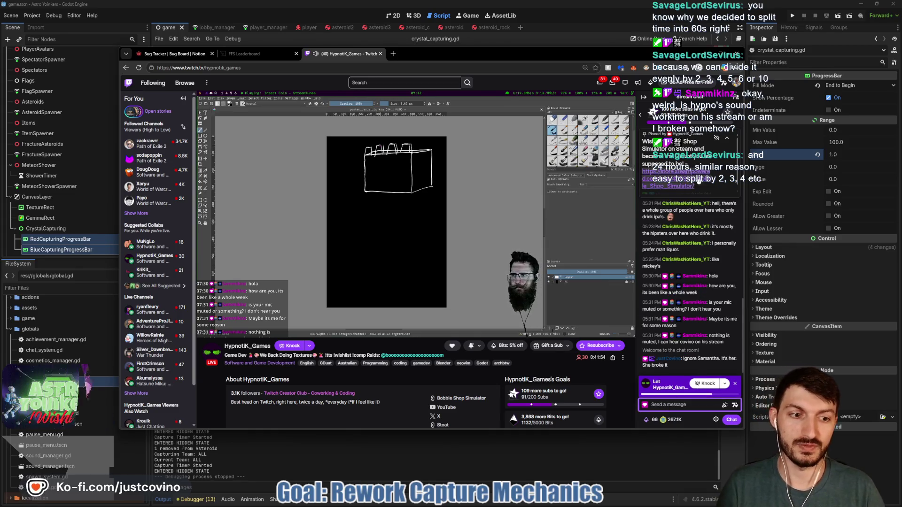
Close the Twitch tab and return to the crystal_capturing.gd script in Godot.
{"action": "left_click", "coordinate": [381, 55]}
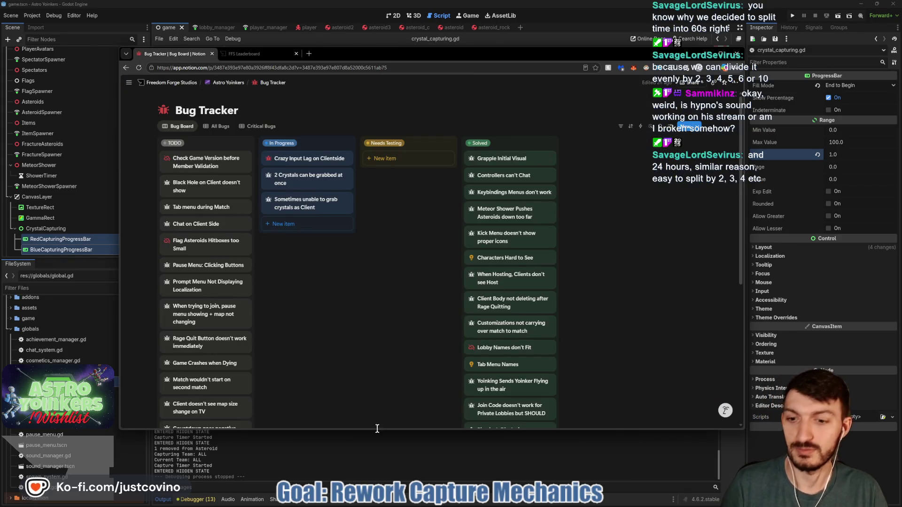
{"action": "left_click", "coordinate": [350, 451]}
{"action": "key", "text": "Down"}
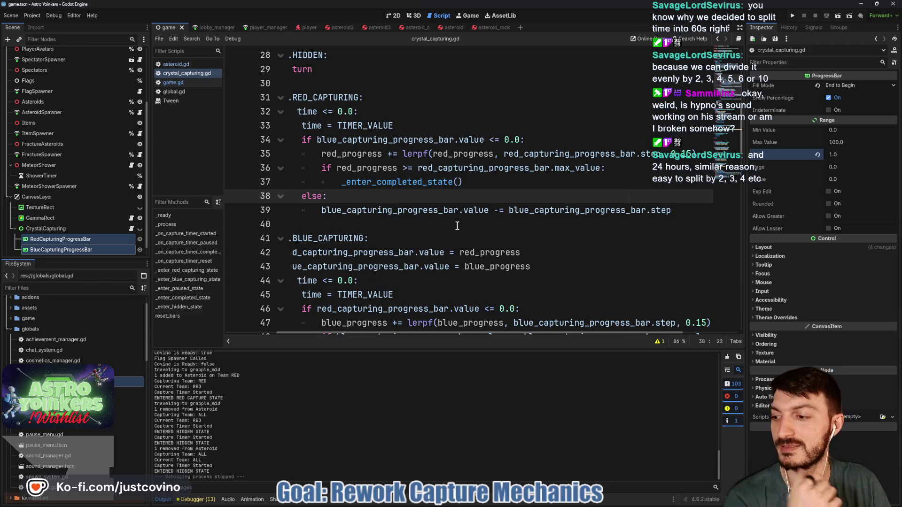
Run the game with F5 and host a new lobby.
{"action": "key", "text": "F5"}
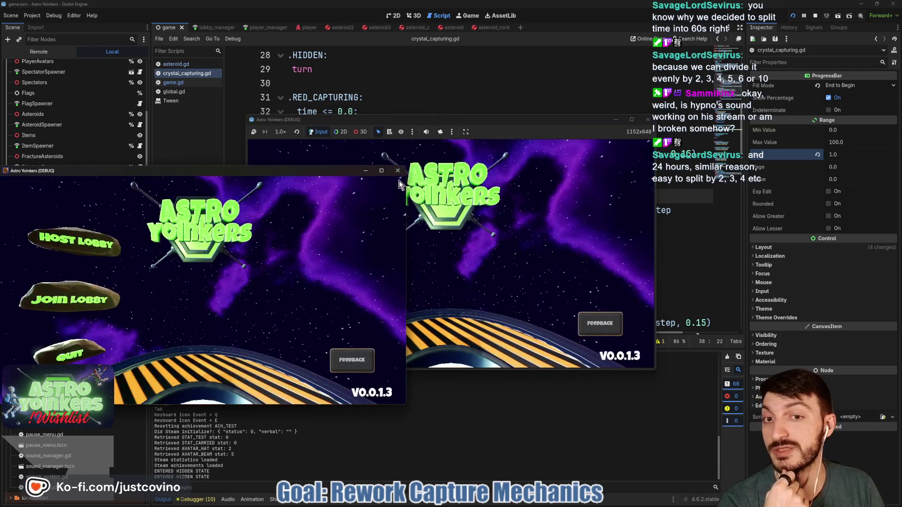
{"action": "left_click", "coordinate": [399, 181]}
{"action": "left_click", "coordinate": [315, 218]}
{"action": "left_click", "coordinate": [439, 197]}
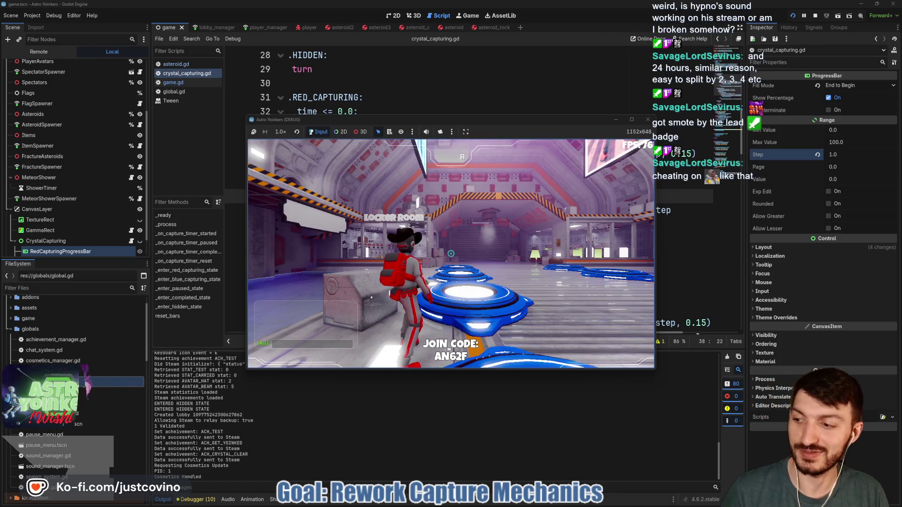
Capture the blue pad, grapple off into space, then pause and return to the script.
{"action": "key", "text": "w"}
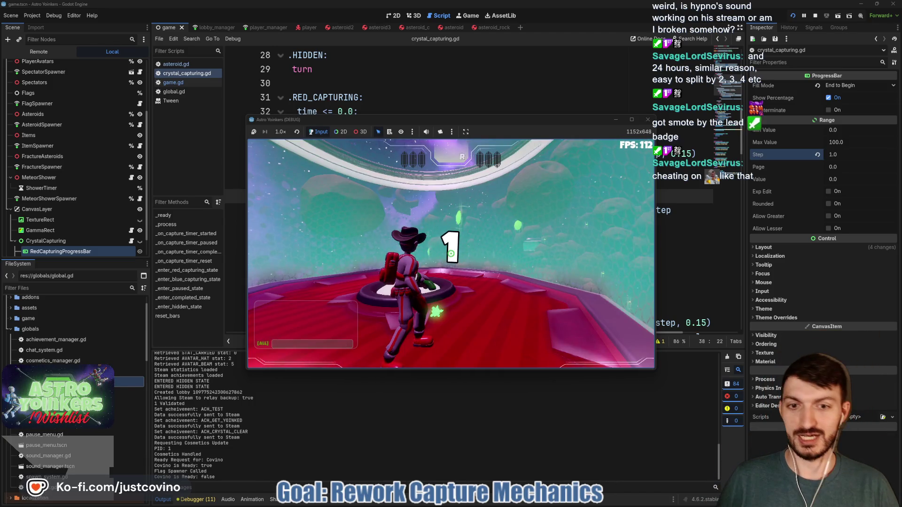
{"action": "key", "text": "w"}
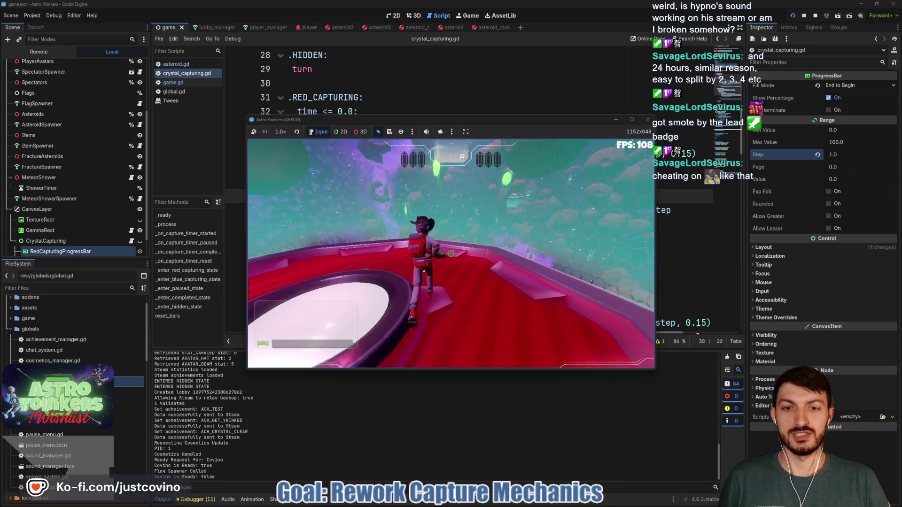
{"action": "key", "text": "space"}
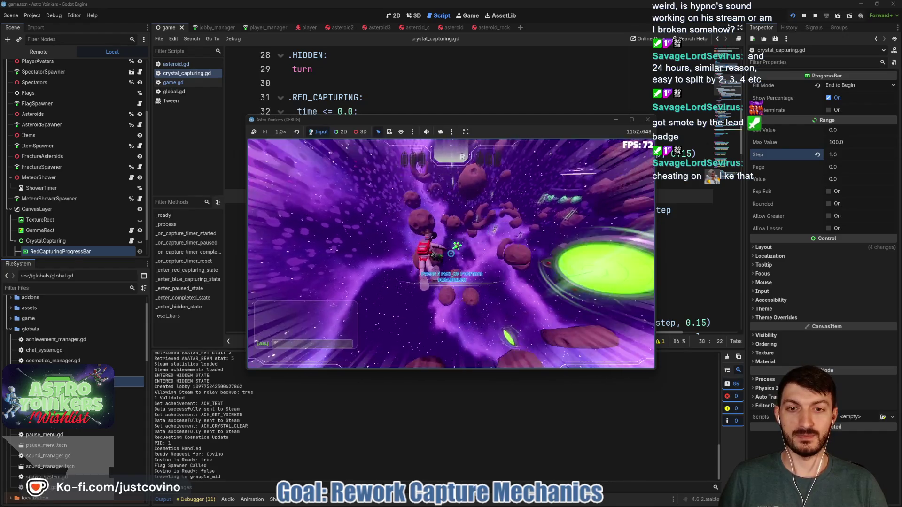
{"action": "key", "text": "space"}
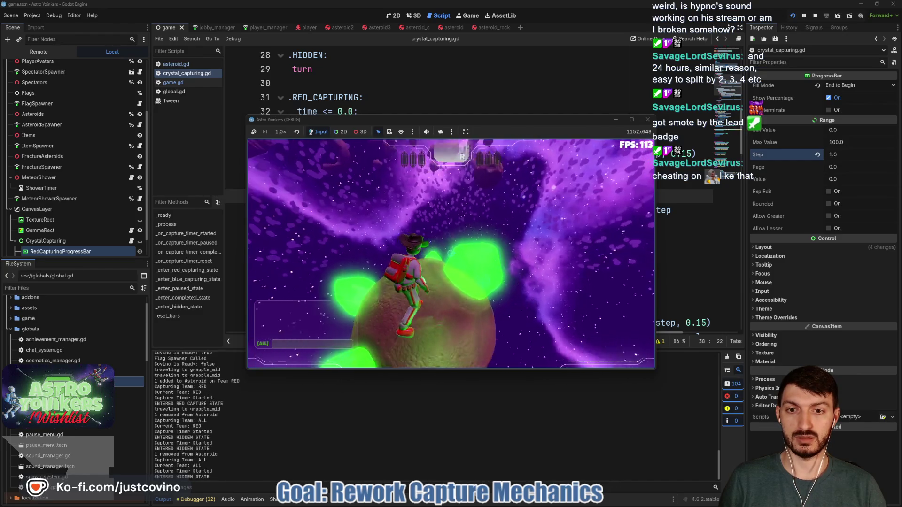
{"action": "key", "text": "Escape"}
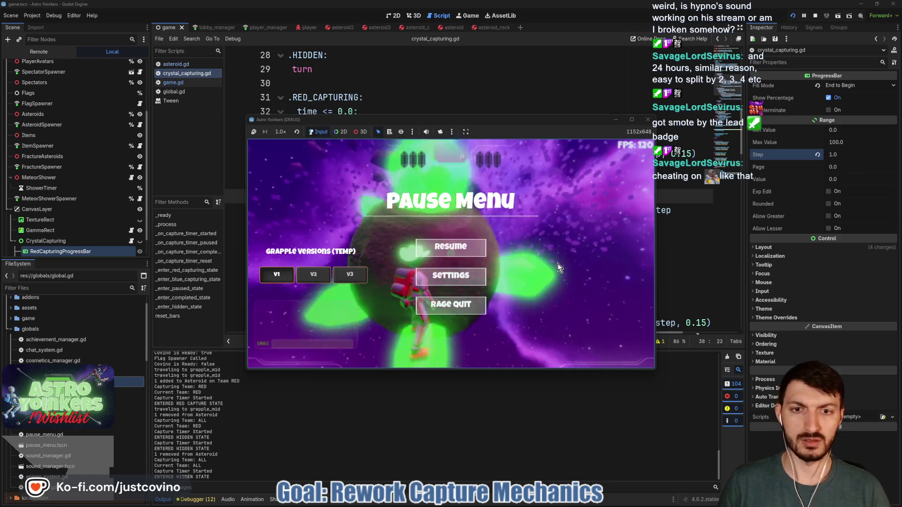
{"action": "left_click", "coordinate": [695, 297]}
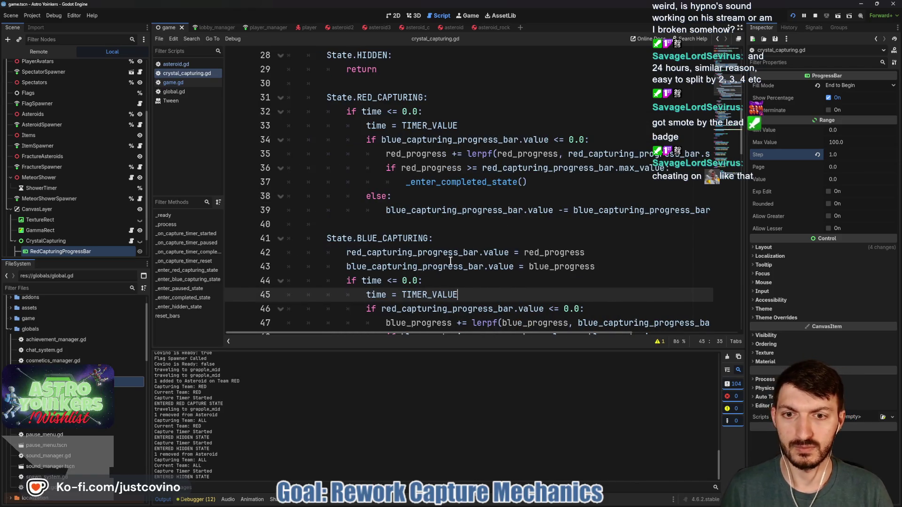
Copy the two bar-value lines under State.RED_CAPTURING: and fix the pasted indentation.
{"action": "left_click_drag", "start_coordinate": [603, 266], "coordinate": [385, 254]}
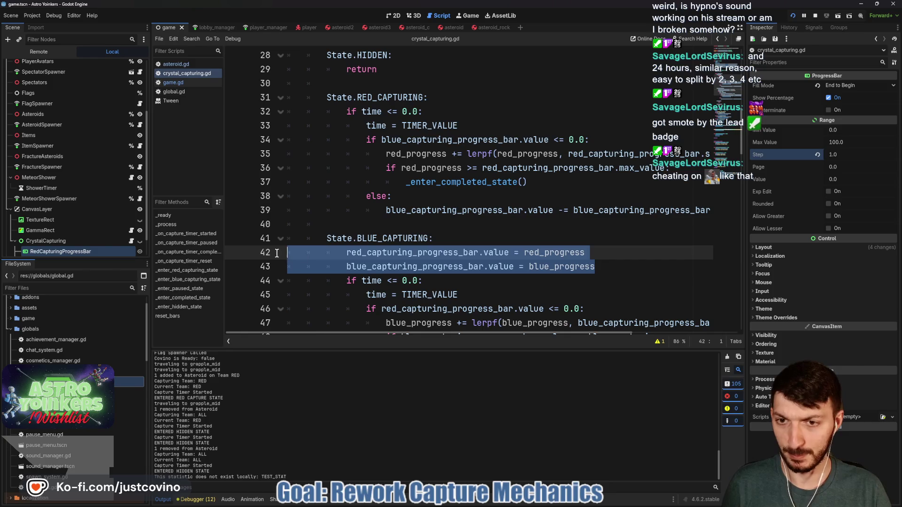
{"action": "key", "text": "ctrl+c"}
{"action": "left_click", "coordinate": [454, 96]}
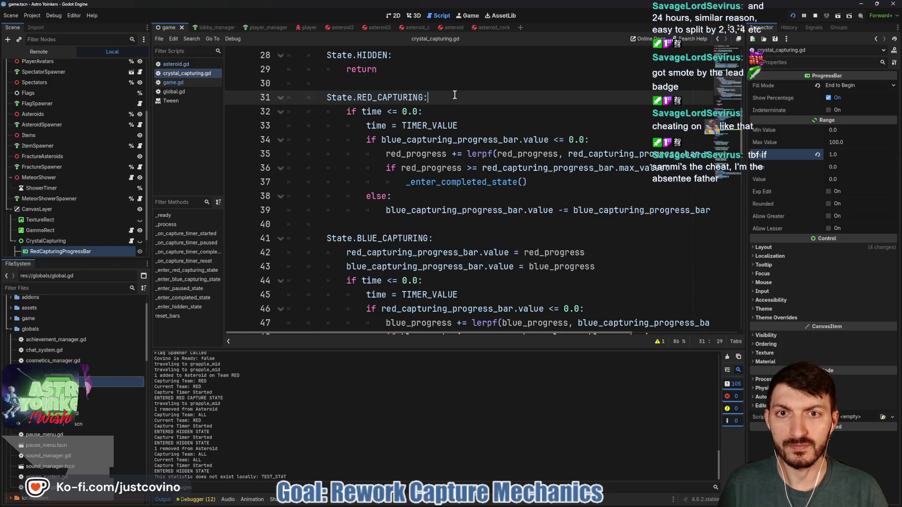
{"action": "key", "text": "Return"}
{"action": "key", "text": "ctrl+v"}
{"action": "left_click", "coordinate": [400, 111]}
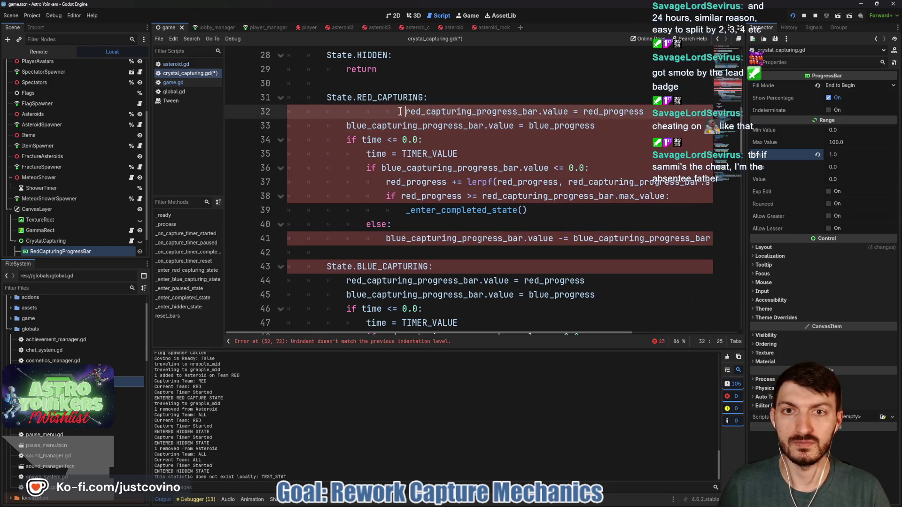
{"action": "key", "text": "Tab"}
Save the script and resume the paused game.
{"action": "key", "text": "ctrl+s"}
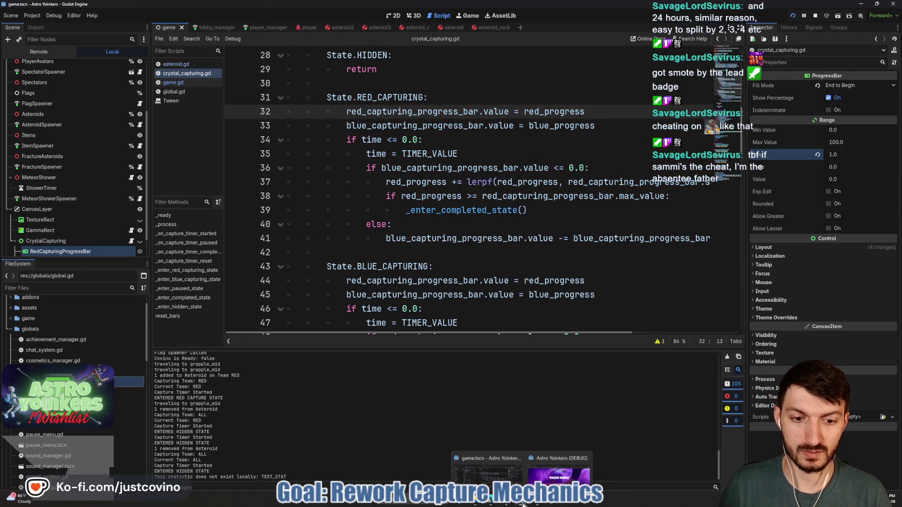
{"action": "key", "text": "alt+Tab"}
{"action": "left_click", "coordinate": [451, 244]}
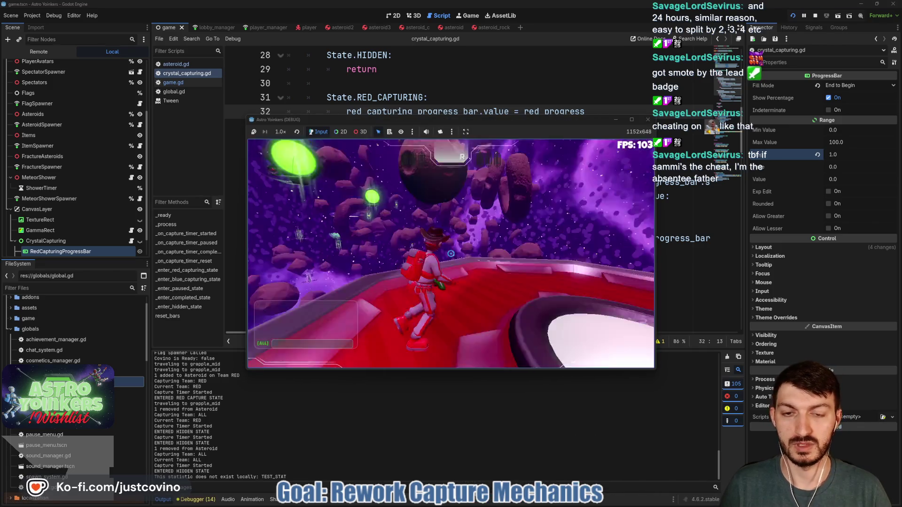
Grapple to the capture spot until the red bar hits 100%, stop the game, open GitHub Desktop.
{"action": "left_click", "coordinate": [451, 254]}
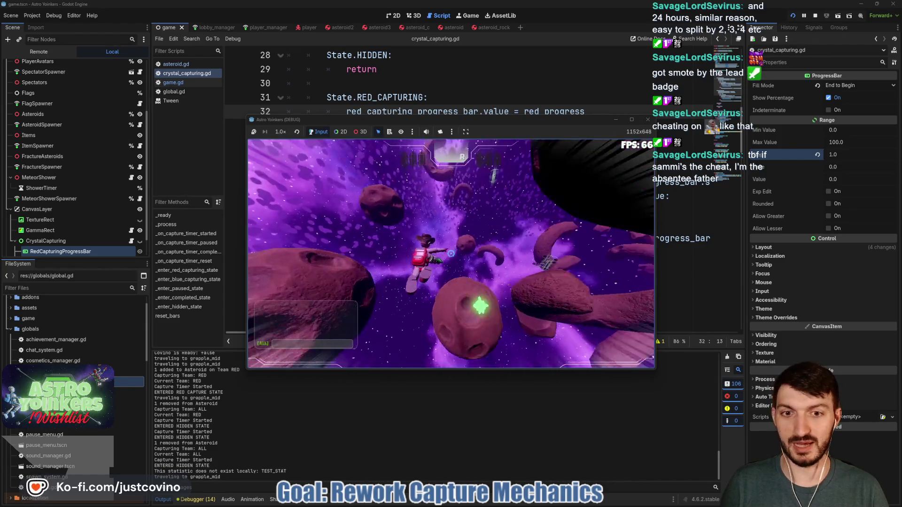
{"action": "left_click", "coordinate": [451, 254]}
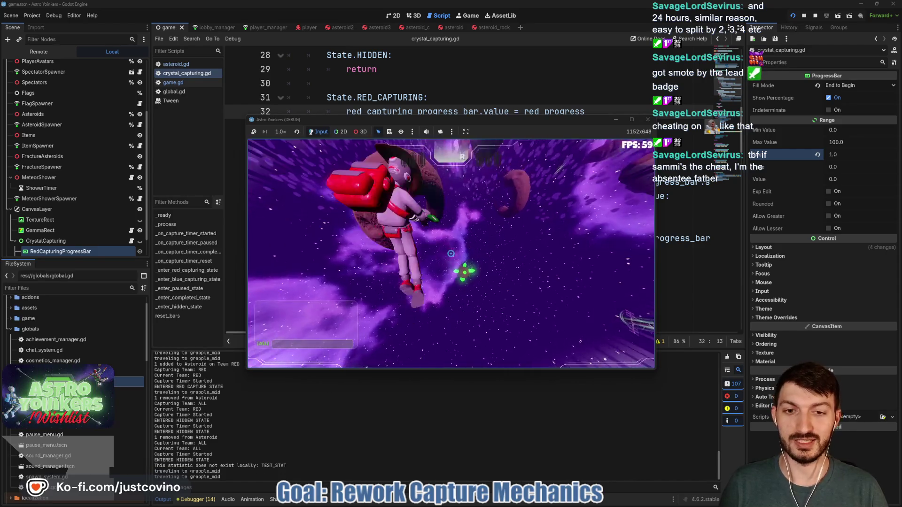
{"action": "left_click", "coordinate": [451, 254]}
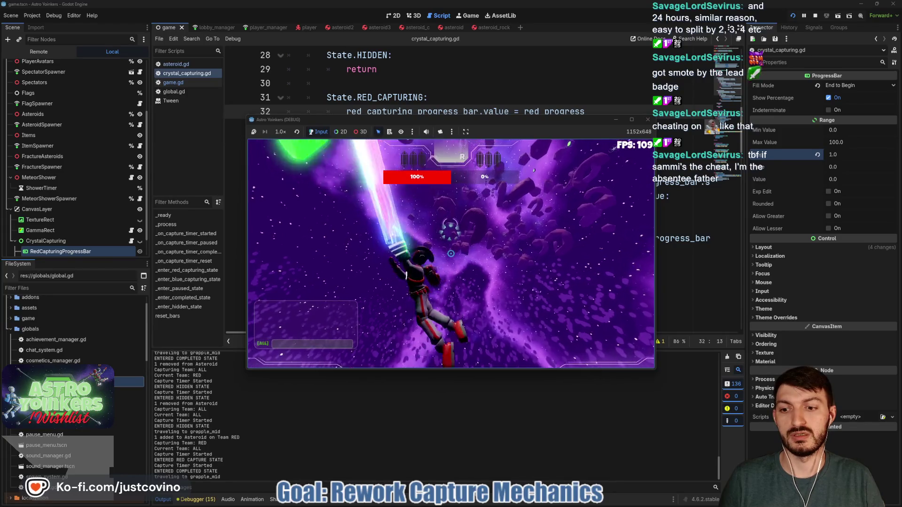
{"action": "key", "text": "F8"}
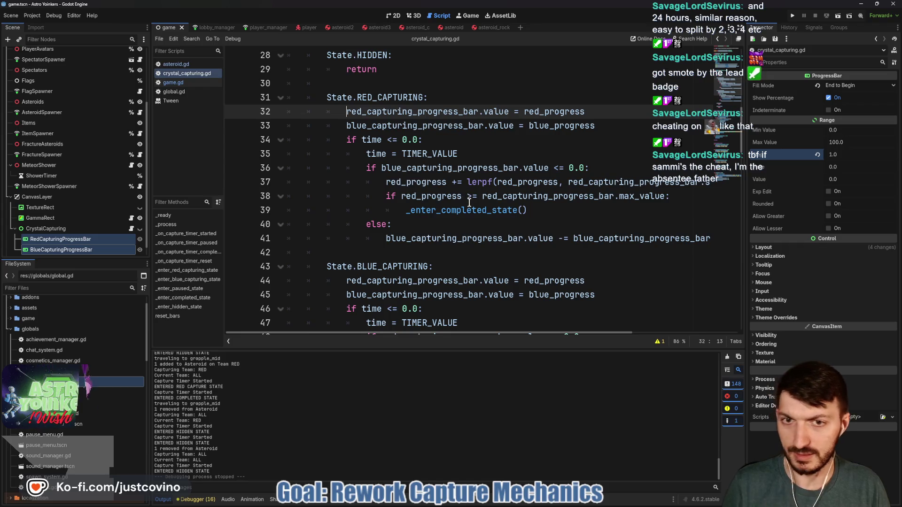
{"action": "left_click", "coordinate": [444, 211]}
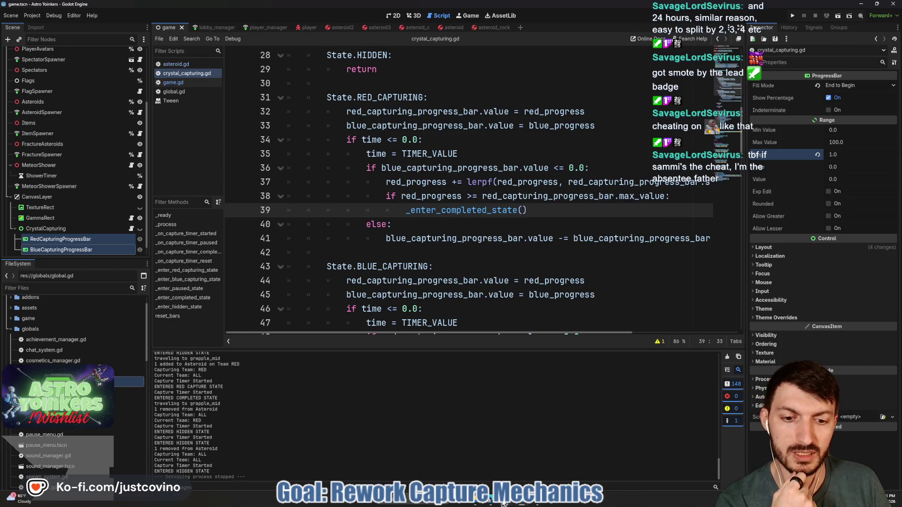
{"action": "left_click", "coordinate": [502, 503]}
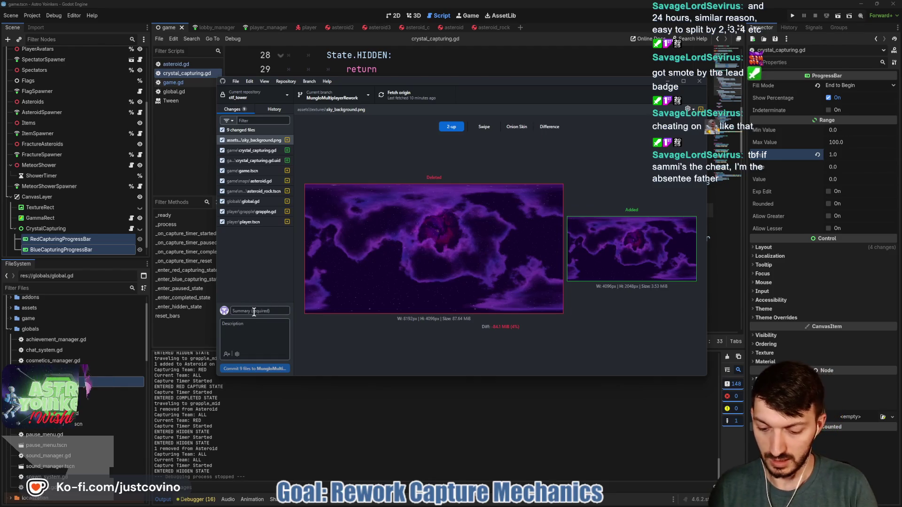
Commit the 9 files with summary 'Beginnings of Flag Capture Rew' and push to origin.
{"action": "left_click", "coordinate": [254, 312]}
{"action": "type", "text": "Beginnings of"}
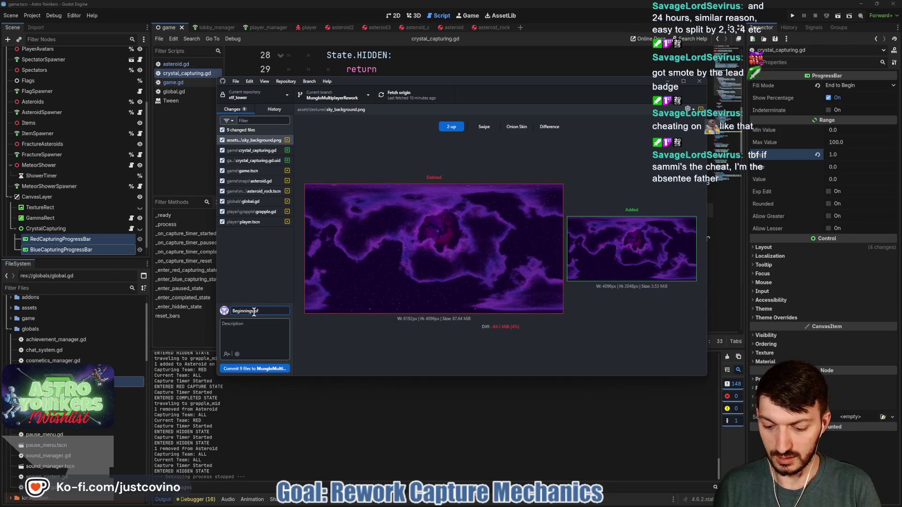
{"action": "type", "text": " Flag Capture Rew"}
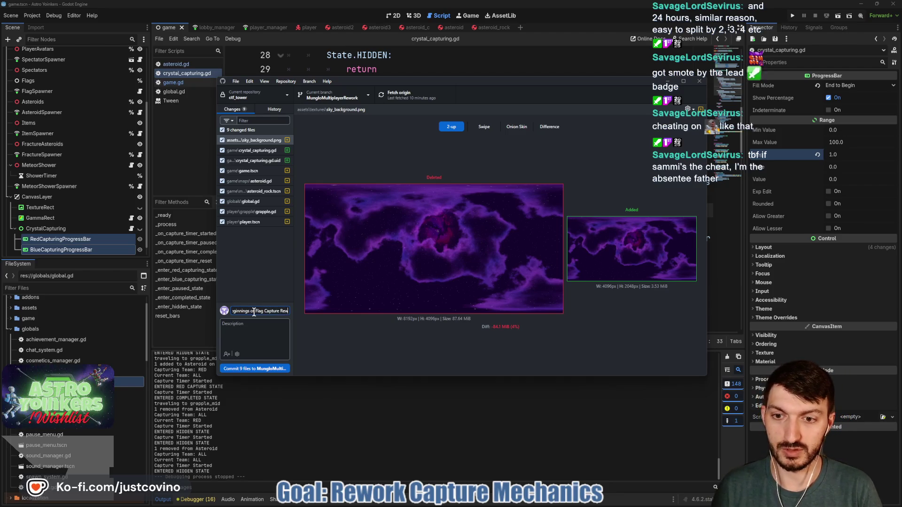
{"action": "left_click", "coordinate": [254, 370]}
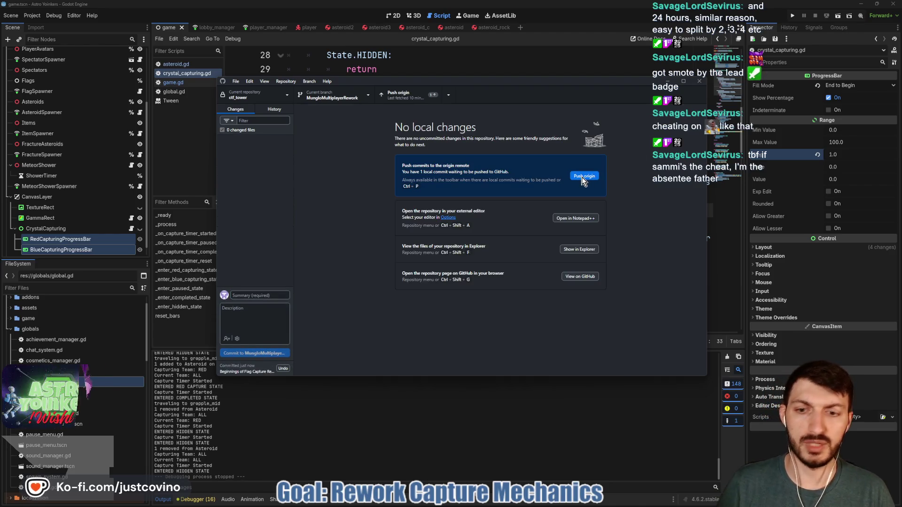
{"action": "left_click", "coordinate": [582, 177]}
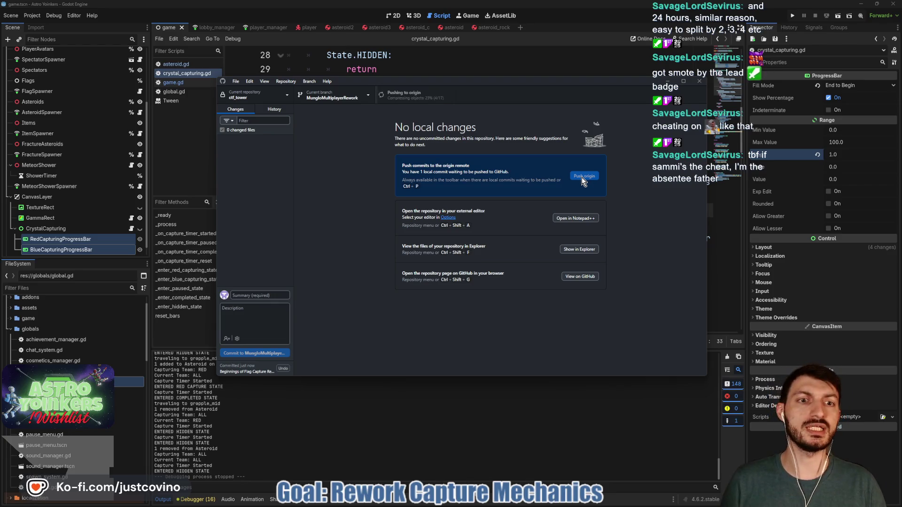
Return to Godot's crystal_capturing.gd with the cursor at the end of line 35.
{"action": "left_click", "coordinate": [538, 69]}
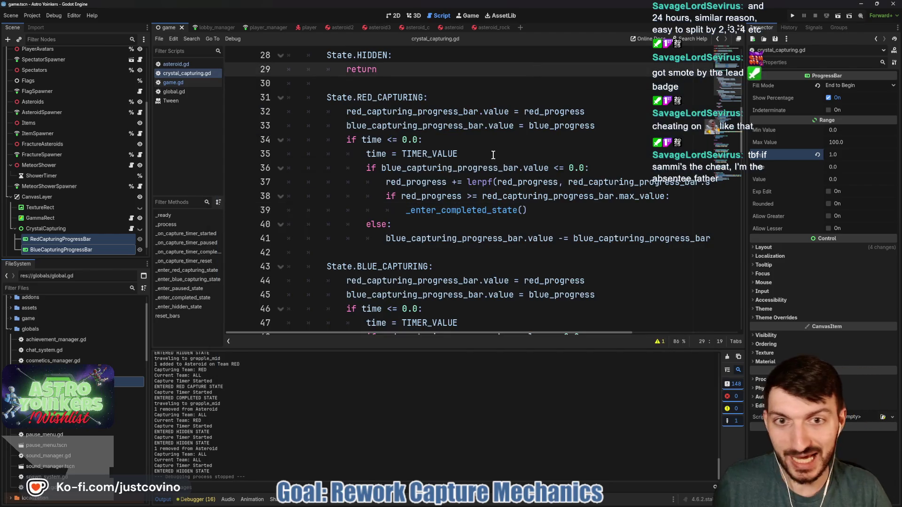
{"action": "left_click", "coordinate": [492, 154]}
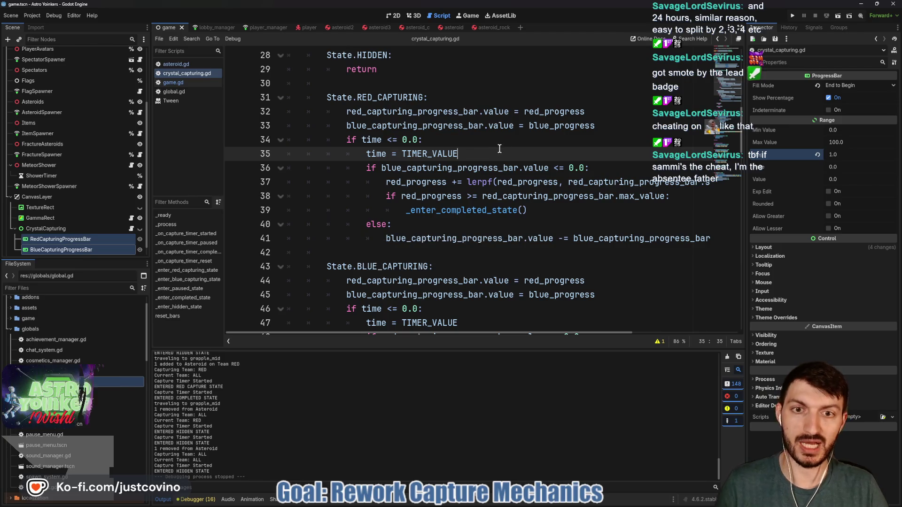